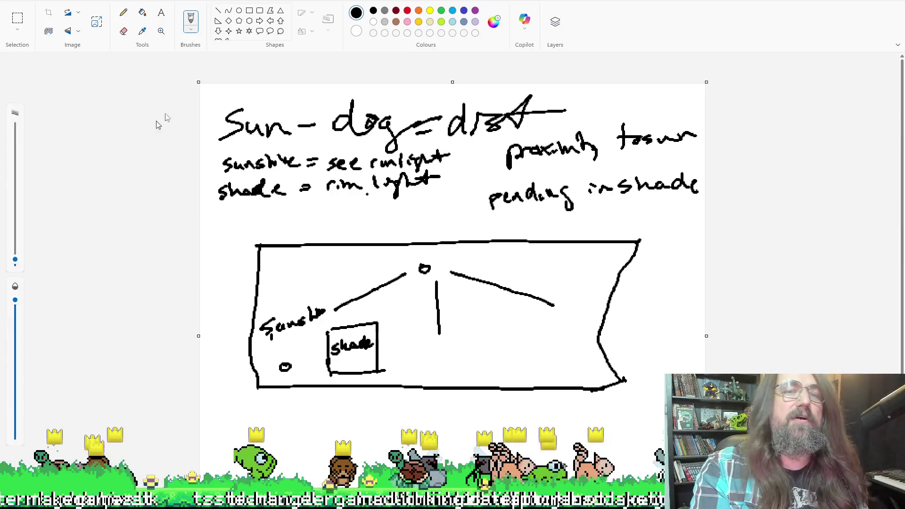
# Replace the sun-and-shade sketch with a new blank canvas without saving, then zoom in
pyautogui.click(21, 4)
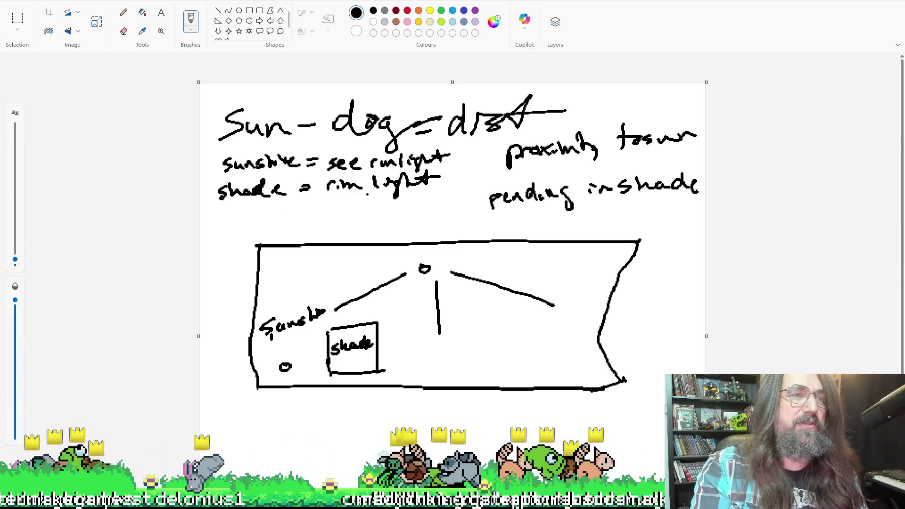
pyautogui.click(21, 4)
pyautogui.click(21, 4)
pyautogui.click(51, 16)
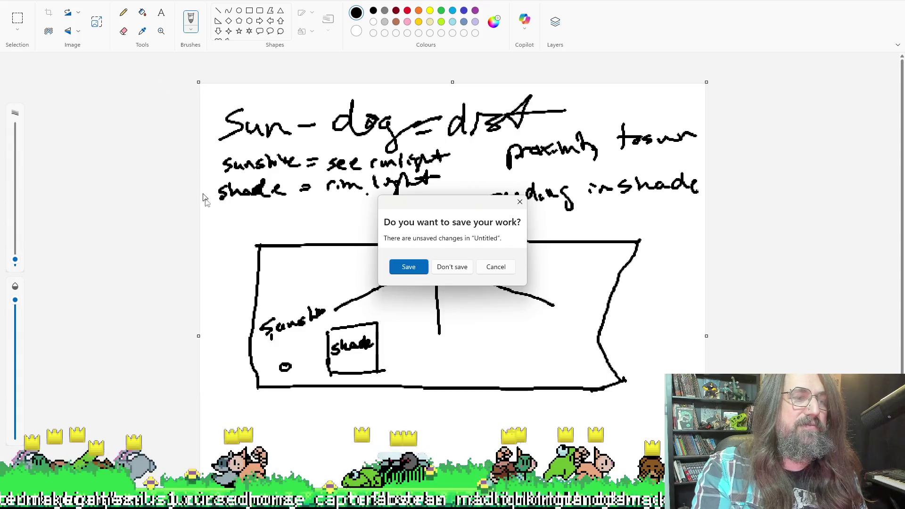
pyautogui.click(443, 265)
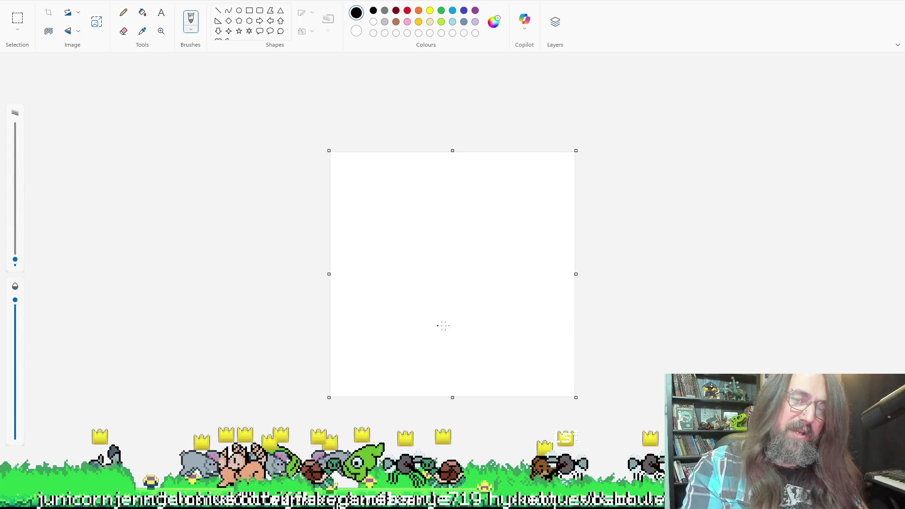
pyautogui.scroll(1, 461, 325)
pyautogui.scroll(2, 453, 305)
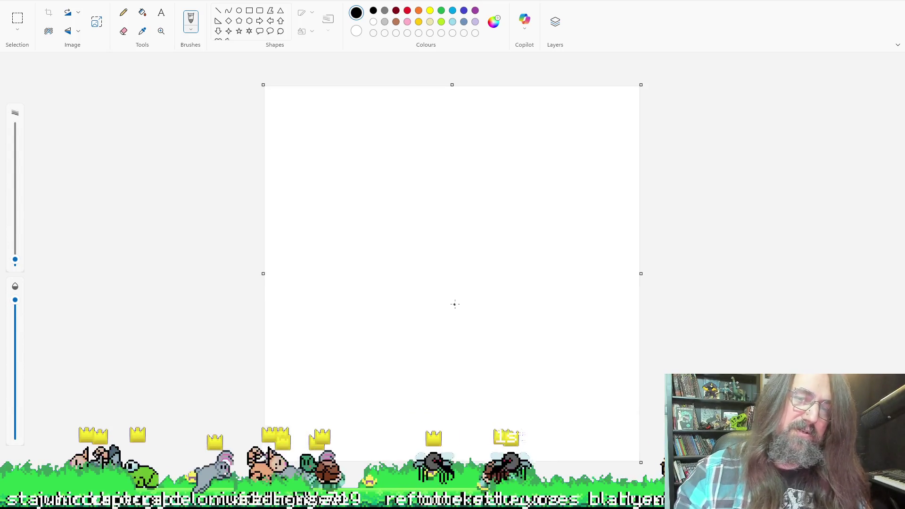
# Draw the top, right, bottom and left edges of a freehand rectangular panel
pyautogui.moveTo(320, 182)
pyautogui.mouseDown()
pyautogui.moveTo(440, 177)
pyautogui.moveTo(536, 188)
pyautogui.moveTo(521, 333)
pyautogui.mouseUp()
pyautogui.moveTo(340, 344); pyautogui.dragTo(564, 332)
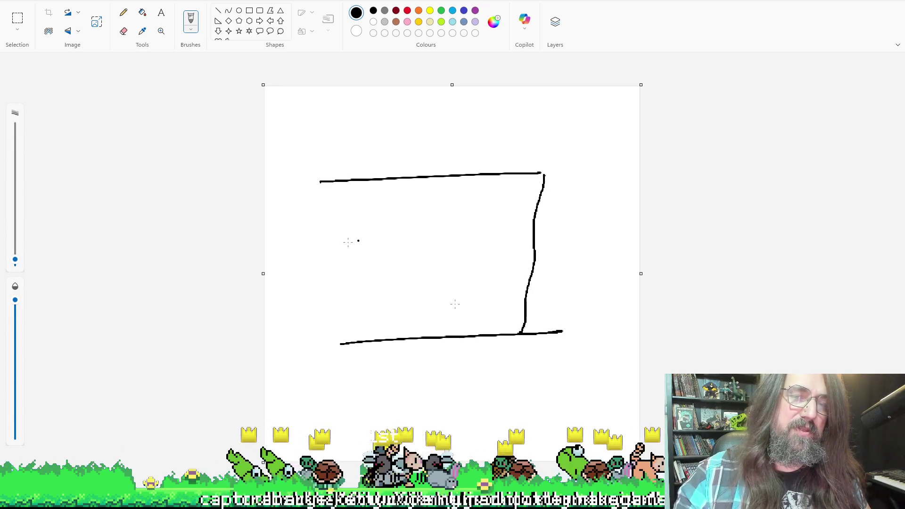
pyautogui.moveTo(321, 182)
pyautogui.mouseDown()
pyautogui.moveTo(313, 230)
pyautogui.moveTo(335, 345)
pyautogui.mouseUp()
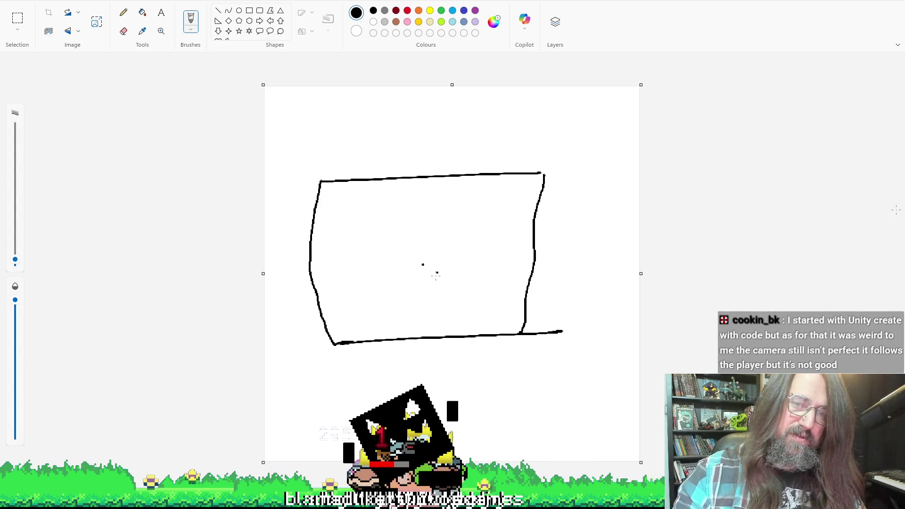
# Draw a letter P in the panel's centre, undoing a stray small oval
pyautogui.moveTo(421, 272); pyautogui.dragTo(434, 257)
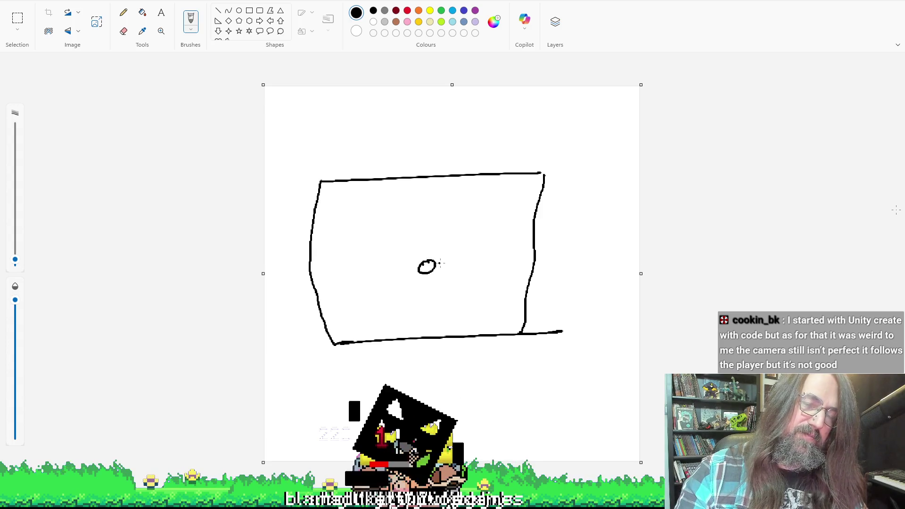
pyautogui.hotkey('ctrl', 'z')
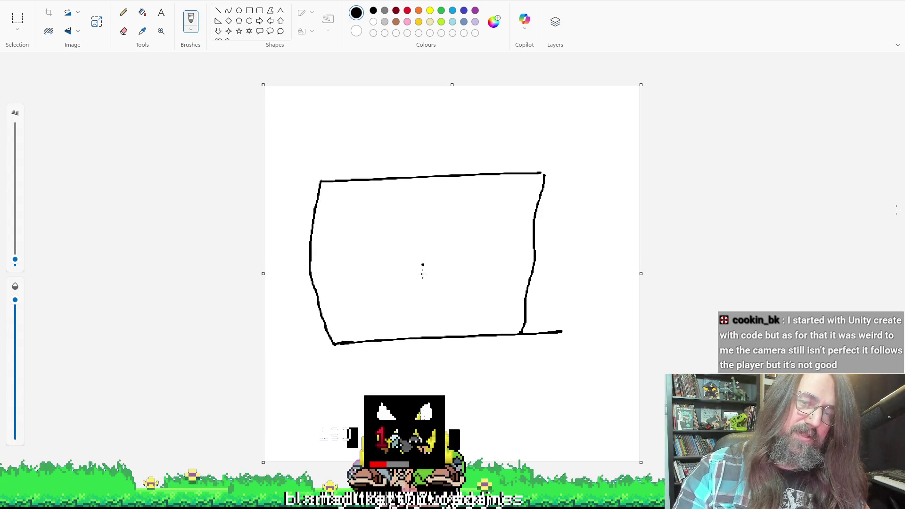
pyautogui.moveTo(423, 265); pyautogui.dragTo(437, 267)
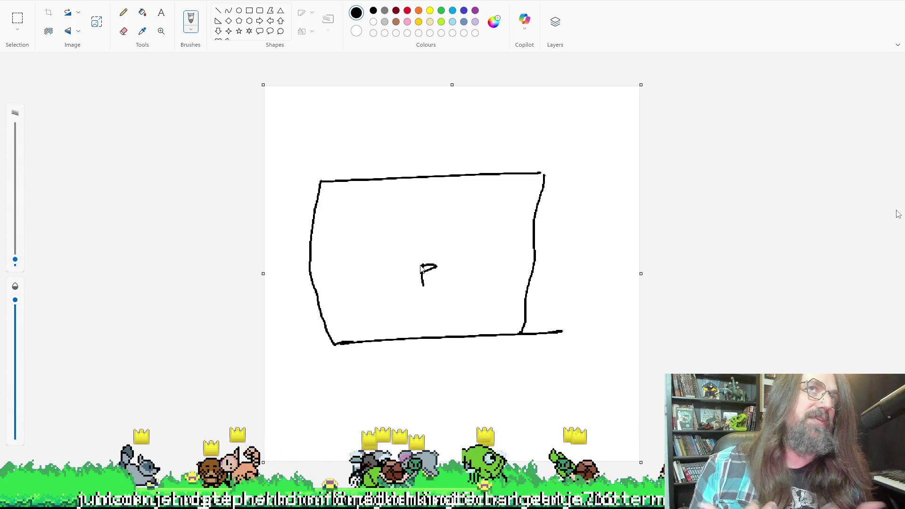
pyautogui.click(413, 136)
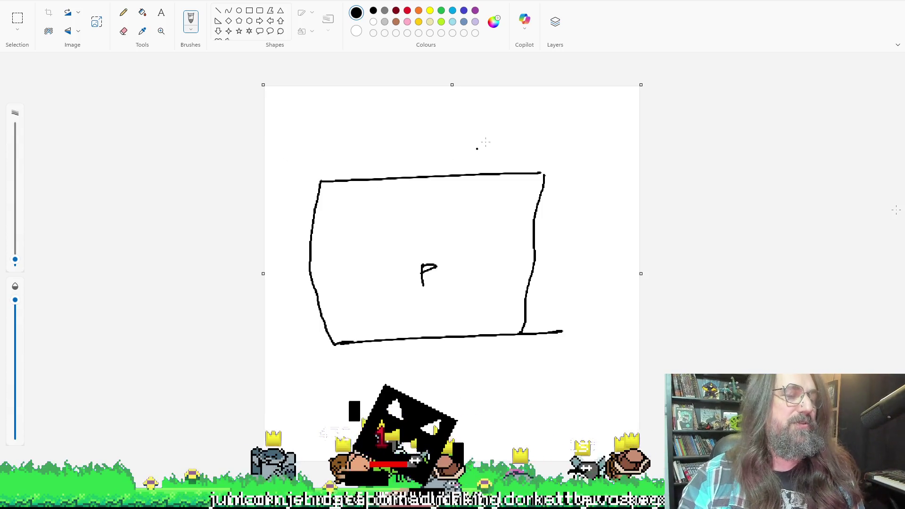
# Undo the stray dot and the loop drawn around the P, leaving just the P
pyautogui.hotkey('ctrl', 'z')
pyautogui.scroll(-1, 482, 147)
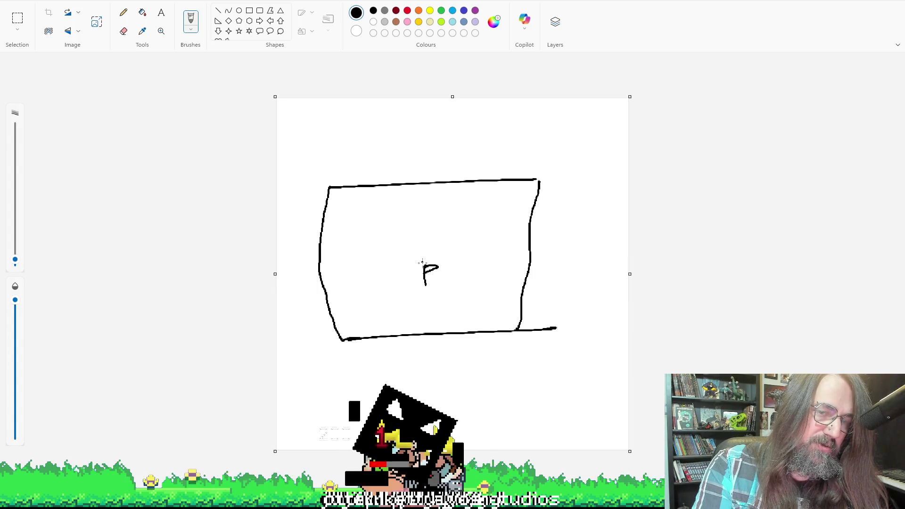
pyautogui.moveTo(423, 262); pyautogui.dragTo(404, 272)
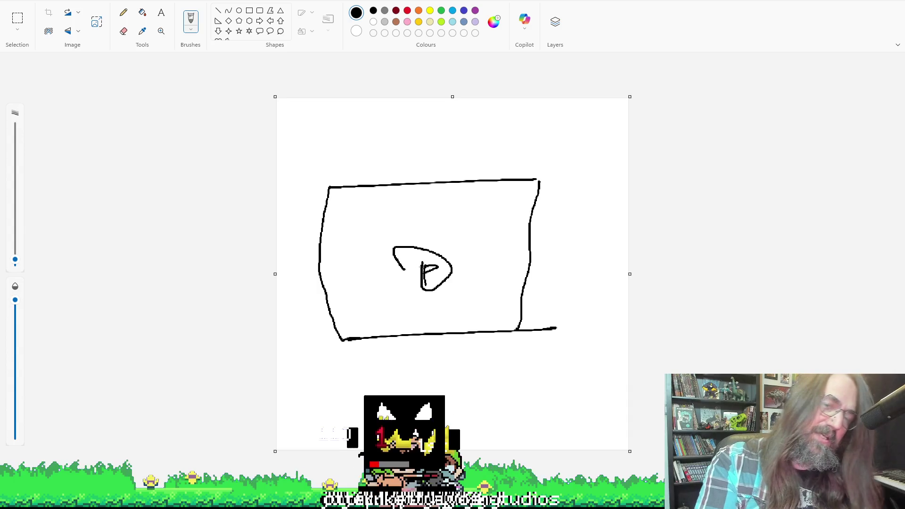
pyautogui.hotkey('ctrl', 'z')
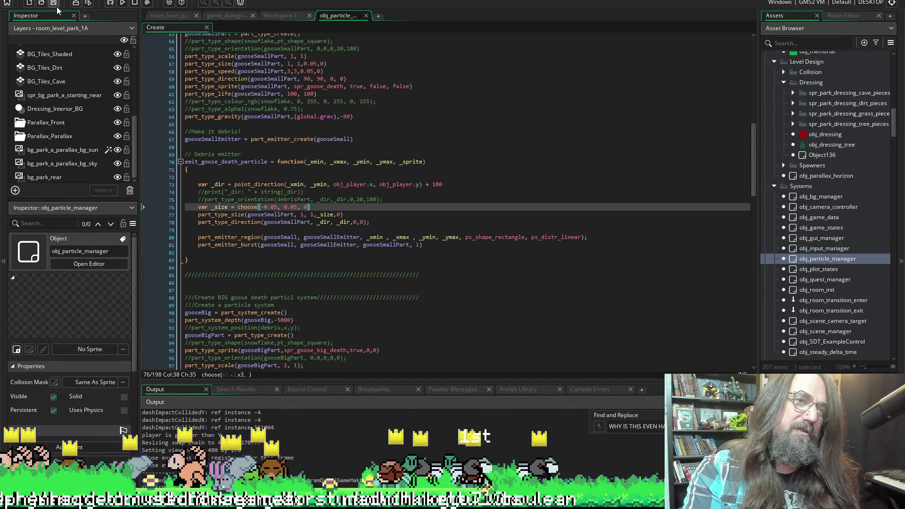
# Review emit_goose_death_particle near line 78 of obj_particle_manager's Create event, then return to Paint
pyautogui.click(381, 223)
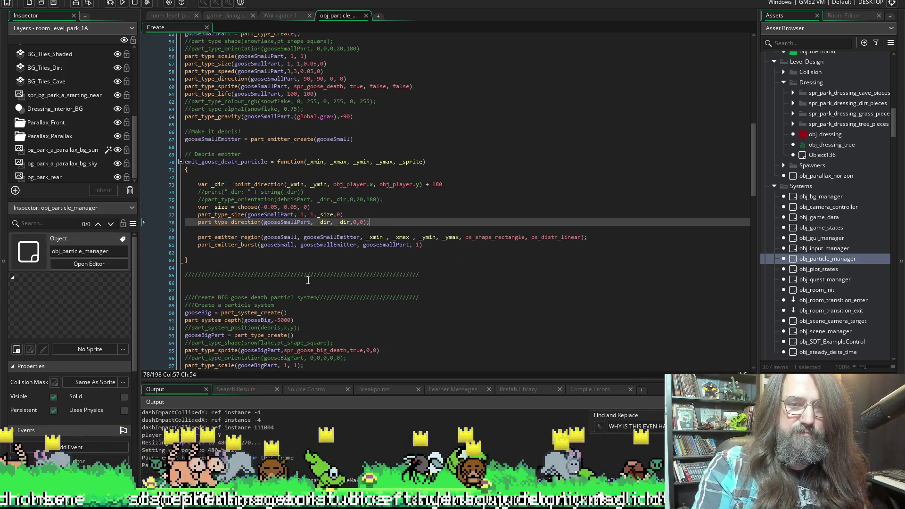
pyautogui.scroll(-1, 281, 278)
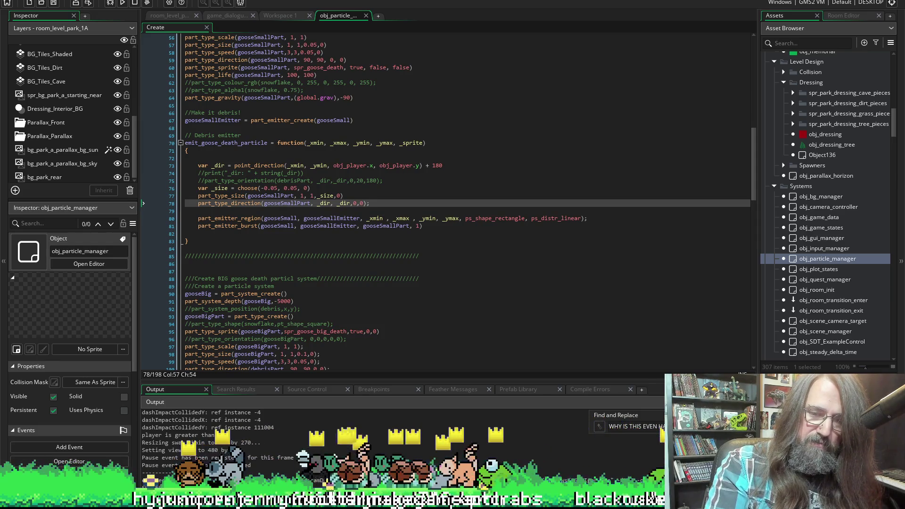
pyautogui.hotkey('alt', 'Tab')
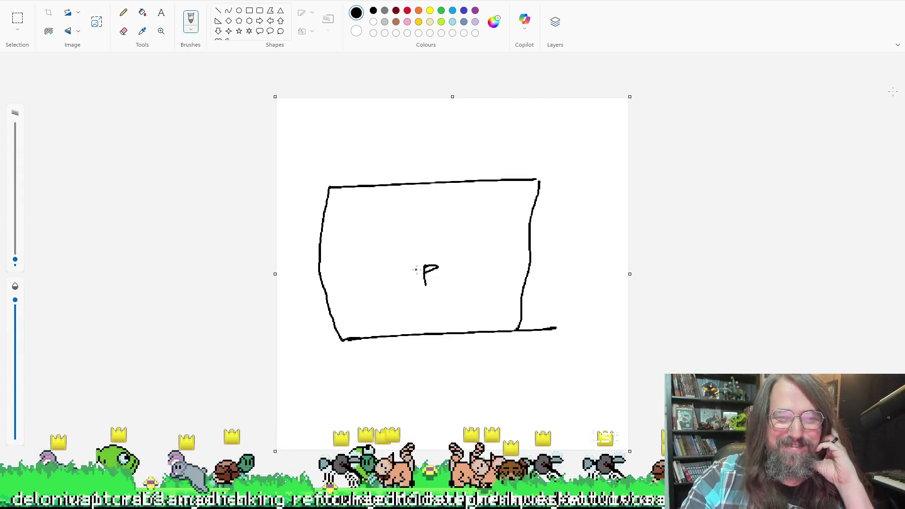
# Box in the P with a cone-shaped burst on its left, then minimize Paint
pyautogui.moveTo(415, 264)
pyautogui.mouseDown()
pyautogui.moveTo(452, 261)
pyautogui.moveTo(430, 289)
pyautogui.moveTo(408, 275)
pyautogui.mouseUp()
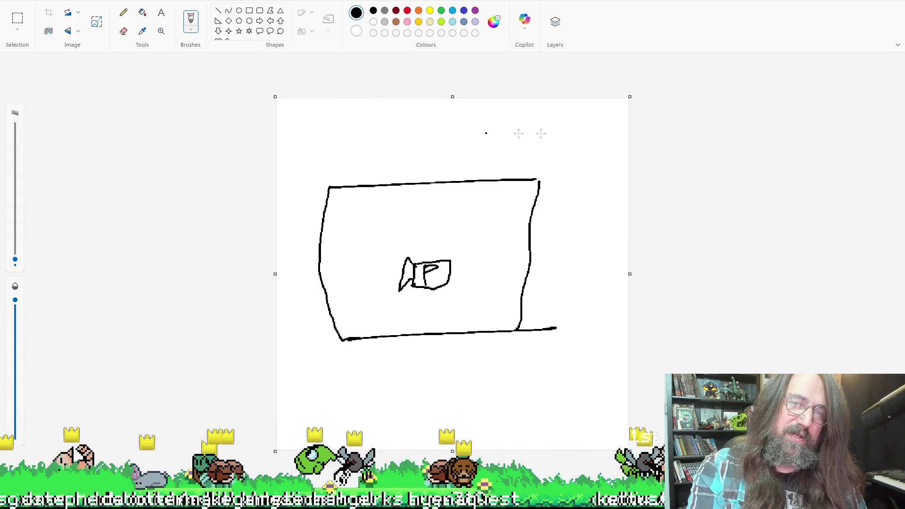
pyautogui.press('super+Down')
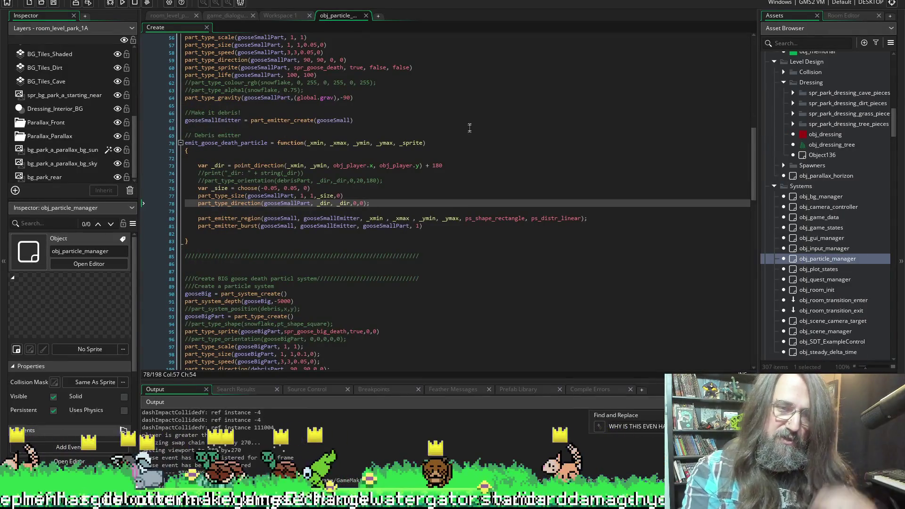
# Check the hit impact VFX entry in TODO_Marduk.txt, then switch to the browser
pyautogui.click(272, 211)
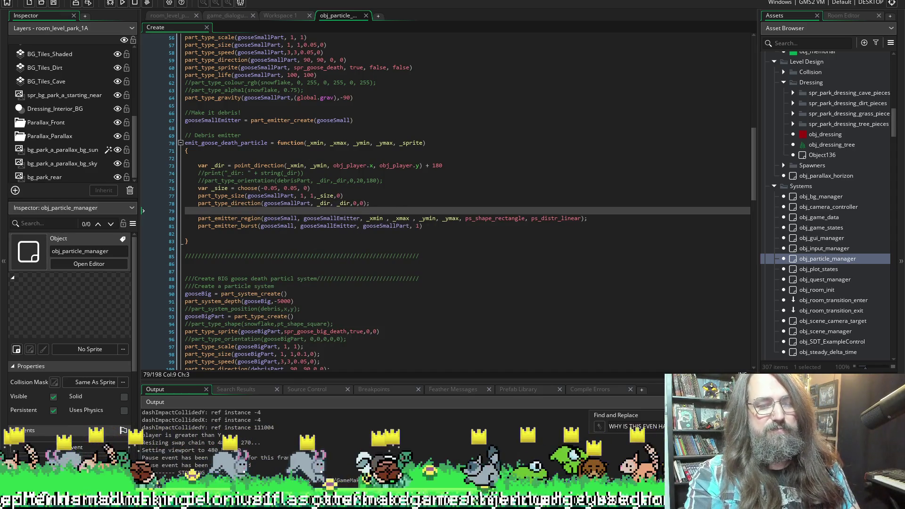
pyautogui.hotkey('alt', 'Tab')
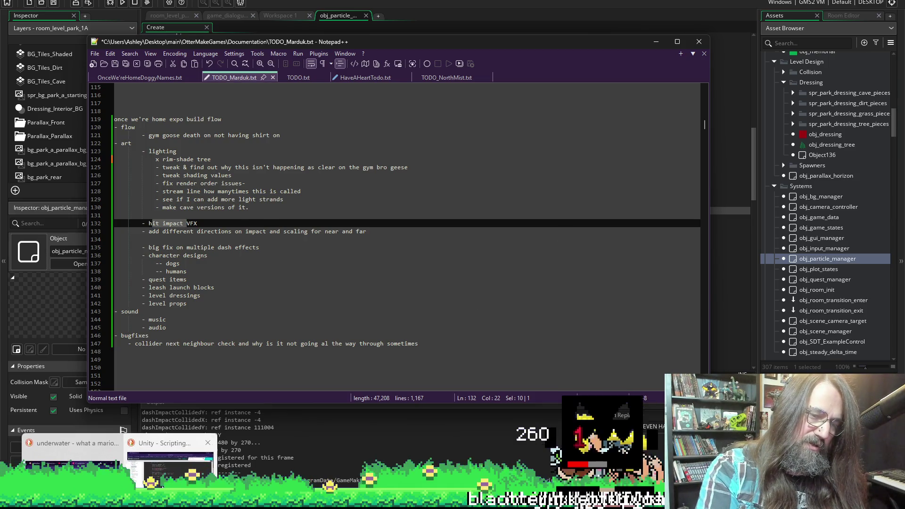
pyautogui.click(170, 465)
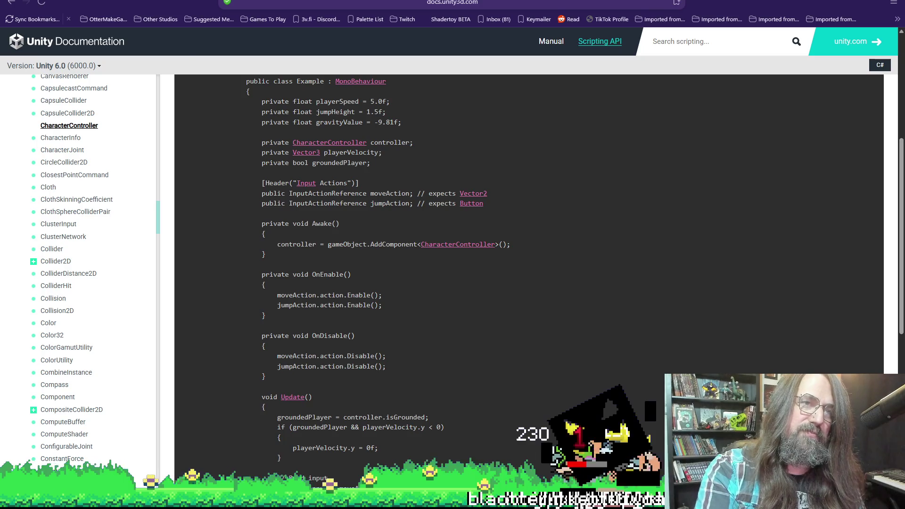
pyautogui.hotkey('ctrl', 't')
pyautogui.write('smash brothers hit react vfx')
pyautogui.press('Return')
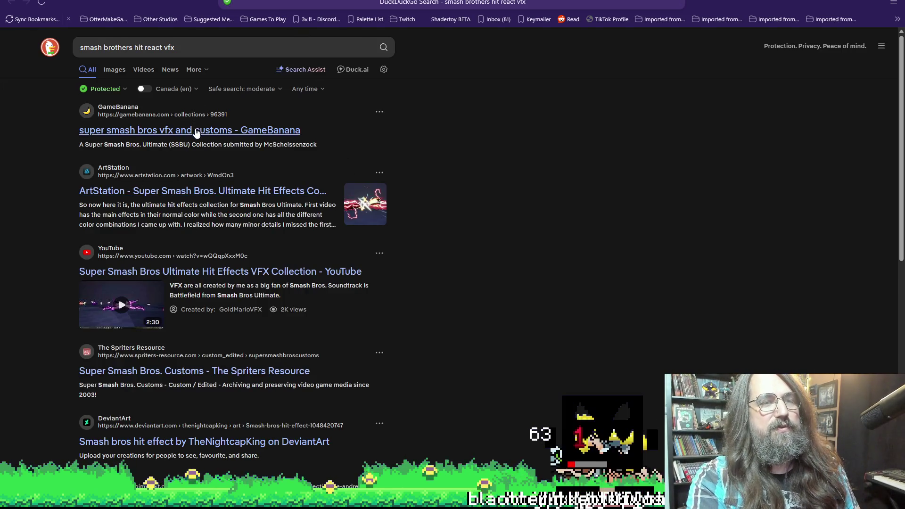
pyautogui.click(155, 134)
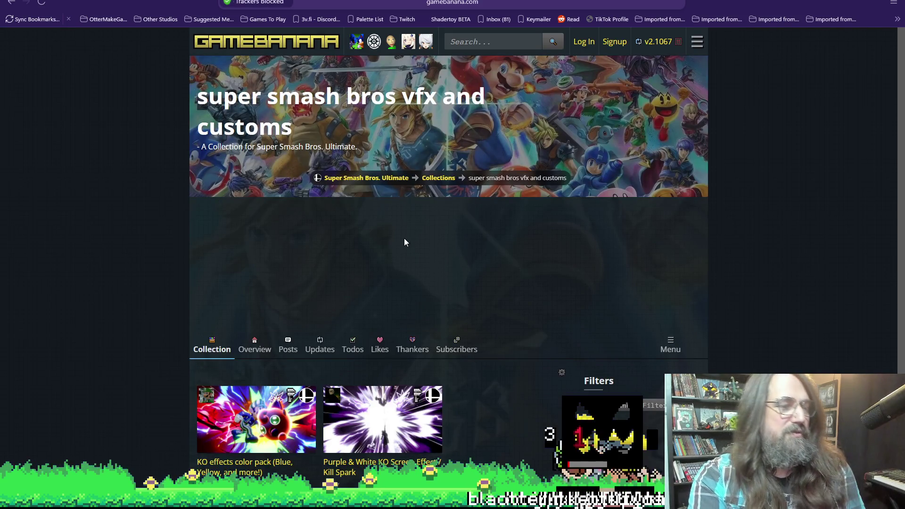
pyautogui.scroll(-5, 564, 319)
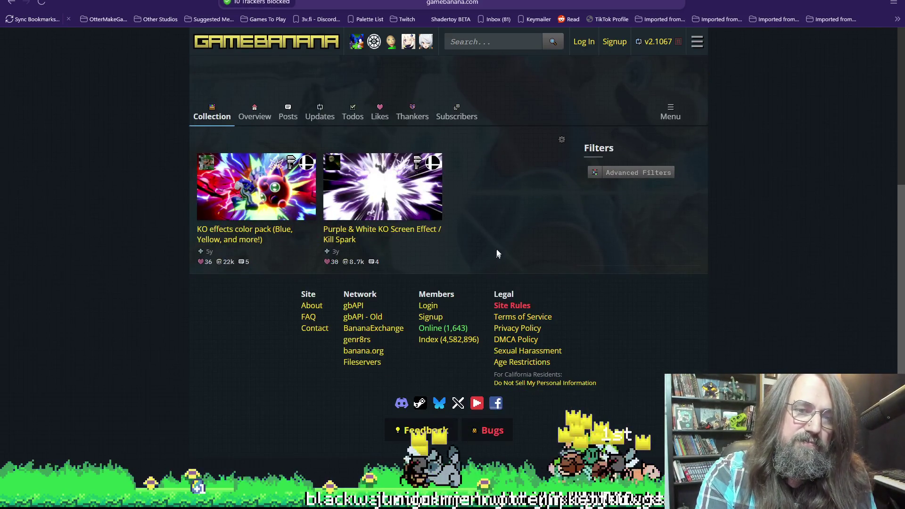
pyautogui.scroll(2, 476, 246)
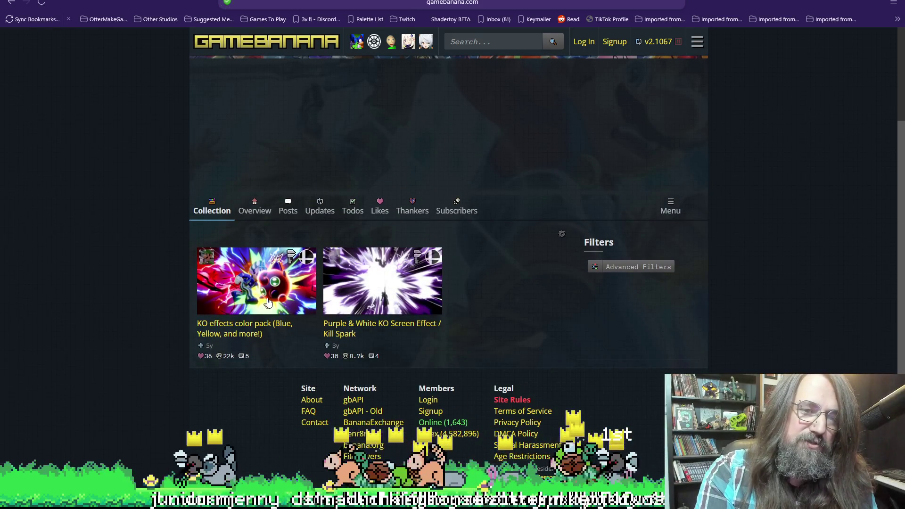
pyautogui.scroll(3, 449, 322)
pyautogui.scroll(-1, 448, 379)
pyautogui.click(436, 377)
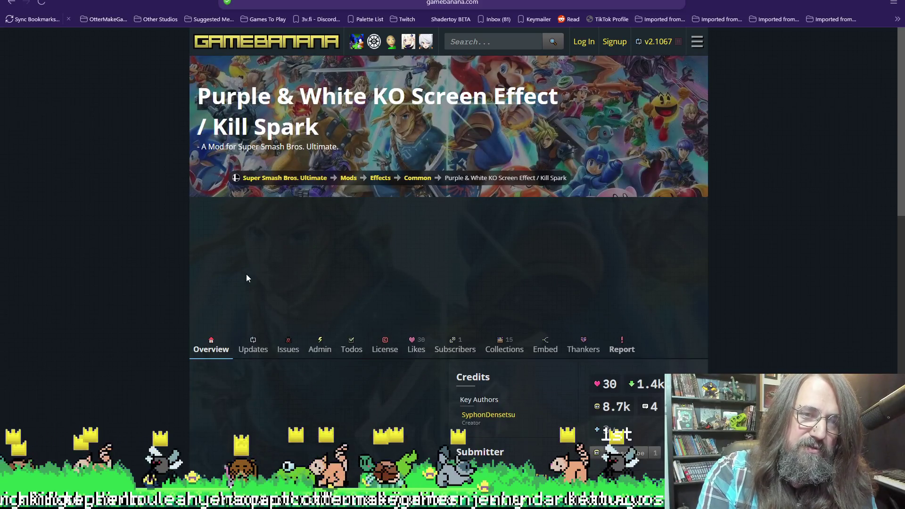
pyautogui.scroll(-8, 160, 242)
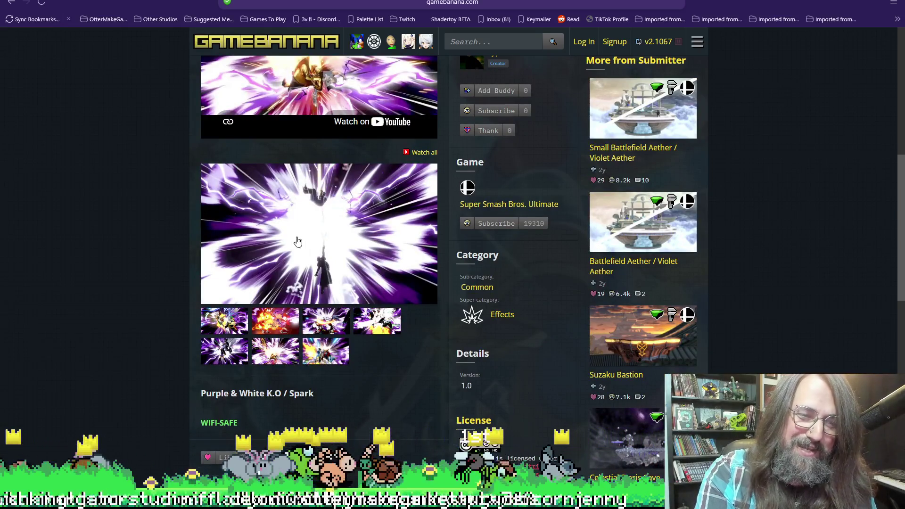
pyautogui.scroll(1, 301, 254)
pyautogui.scroll(-4, 311, 297)
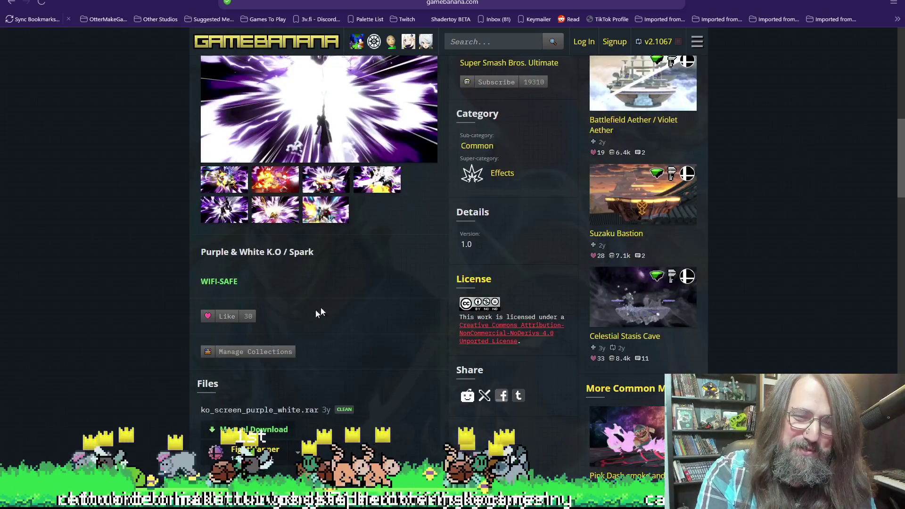
pyautogui.scroll(4, 315, 315)
pyautogui.click(358, 367)
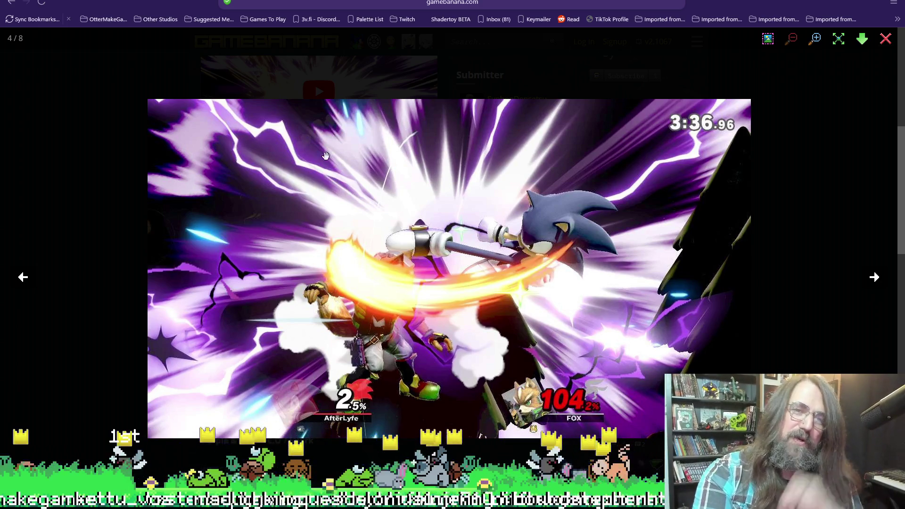
pyautogui.press('Left')
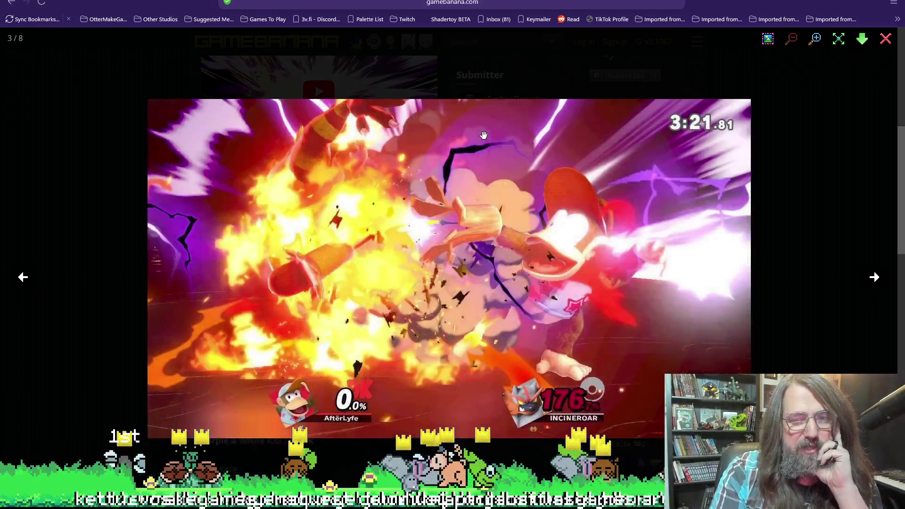
pyautogui.press('Left')
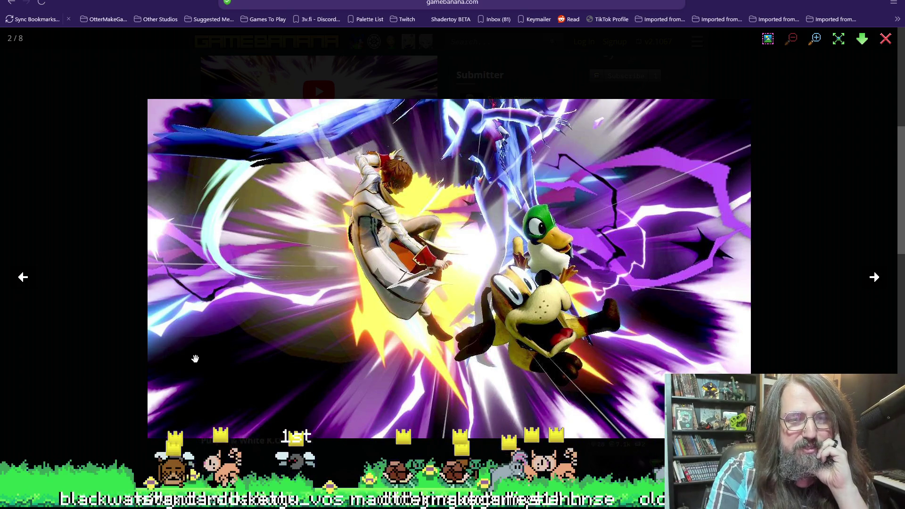
pyautogui.press('Left')
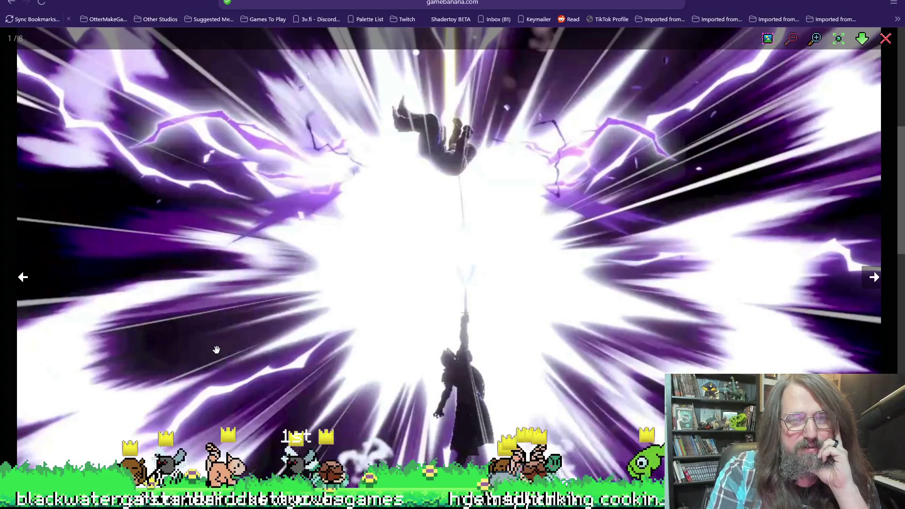
pyautogui.press('Left')
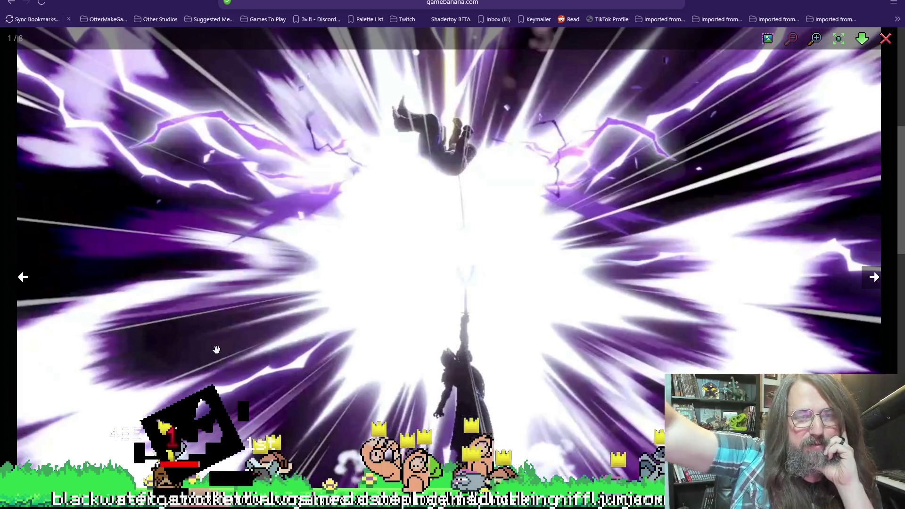
pyautogui.press('Right')
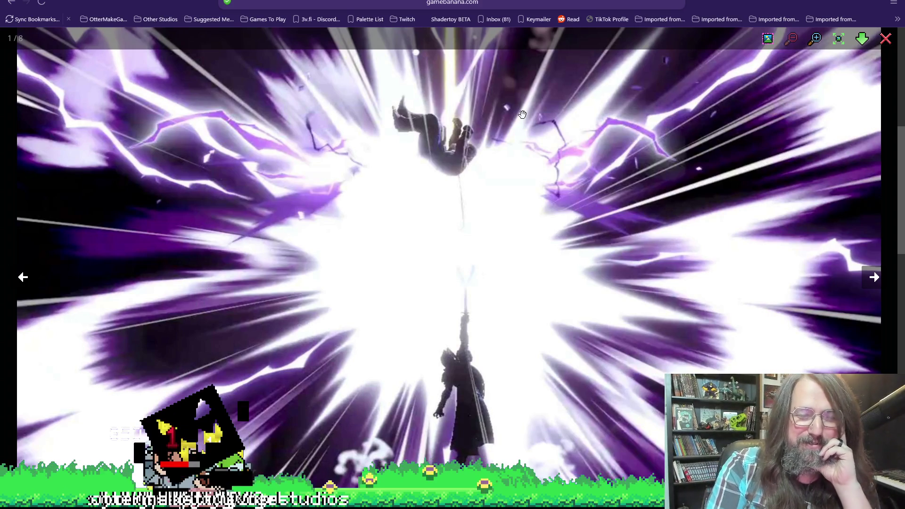
pyautogui.press('Left')
pyautogui.press('Left')
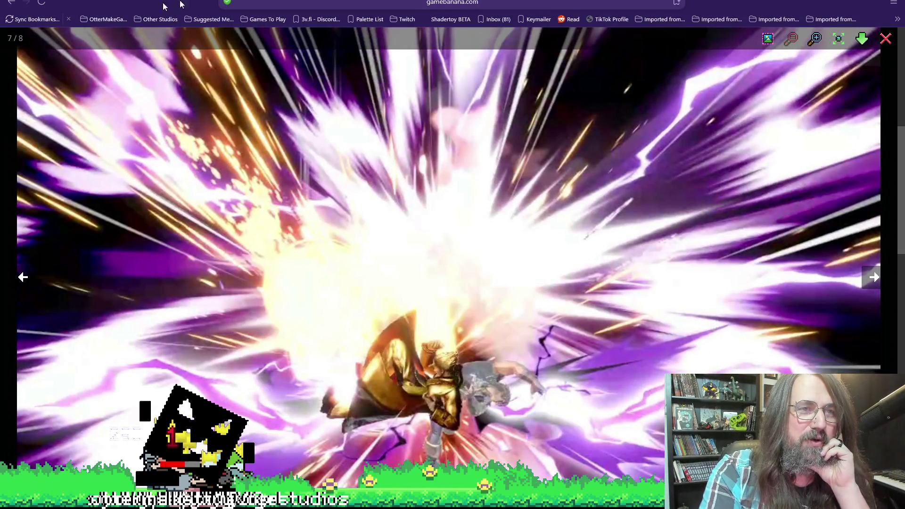
pyautogui.press('Escape')
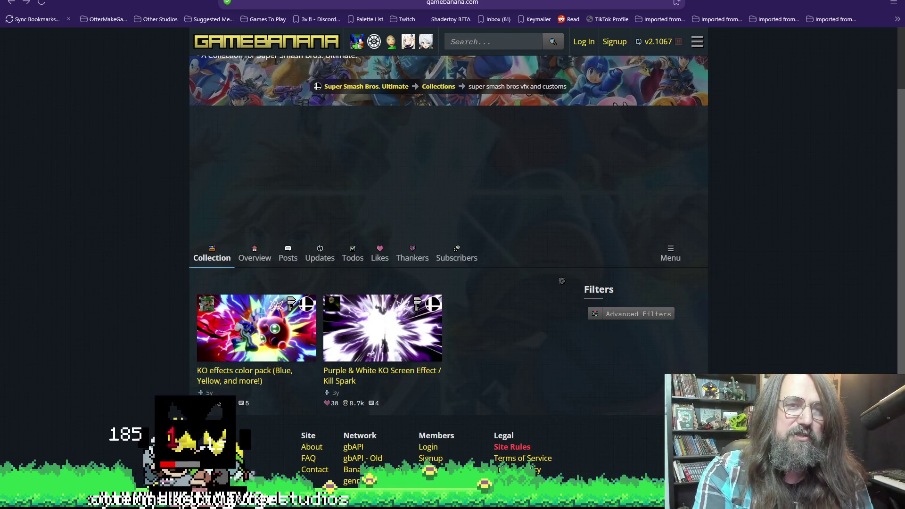
# Search in a new tab for 'mega man x hit impact vfx' and skim the results
pyautogui.hotkey('ctrl', 't')
pyautogui.write('meg')
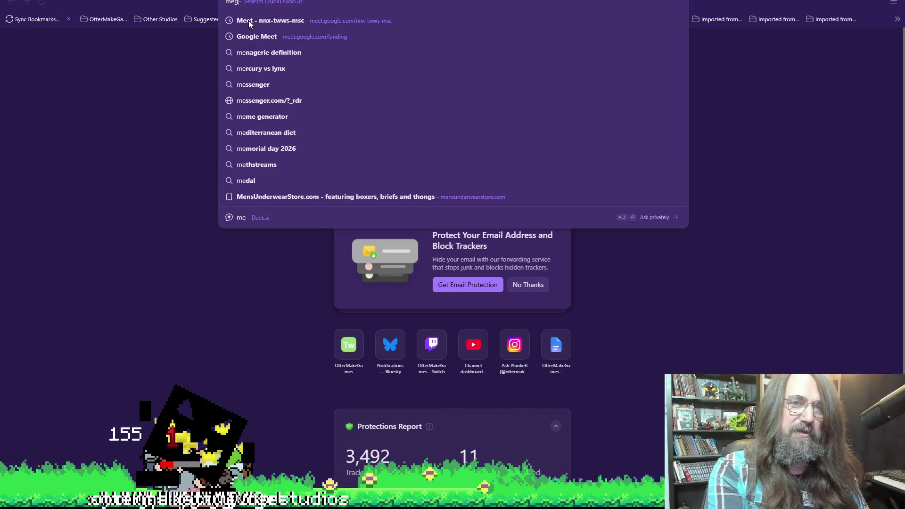
pyautogui.write('a man e')
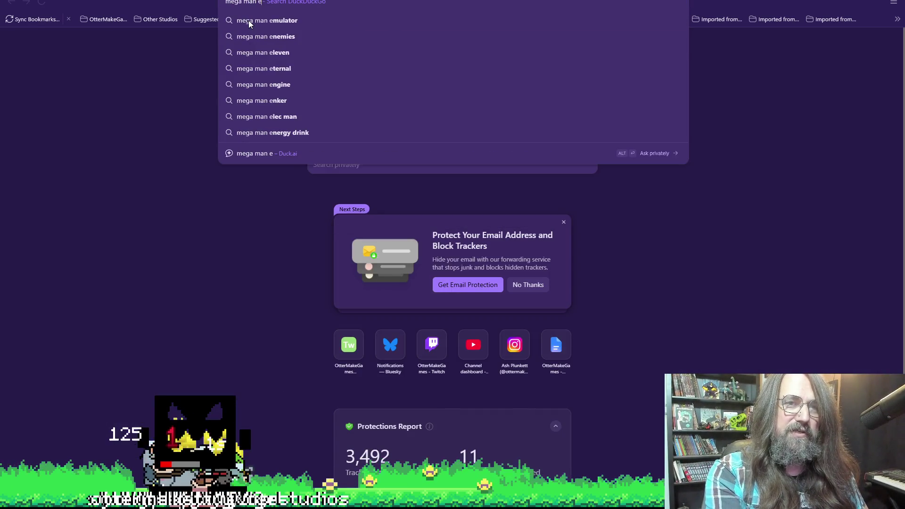
pyautogui.press('BackSpace')
pyautogui.write('x hit impatc')
pyautogui.press('BackSpace')
pyautogui.press('BackSpace')
pyautogui.write('ct vb')
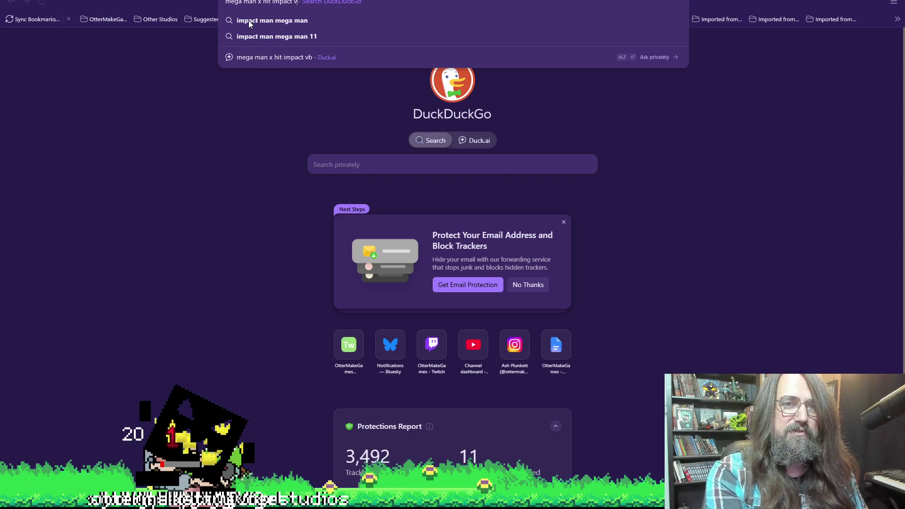
pyautogui.press('BackSpace')
pyautogui.write('fx')
pyautogui.press('Return')
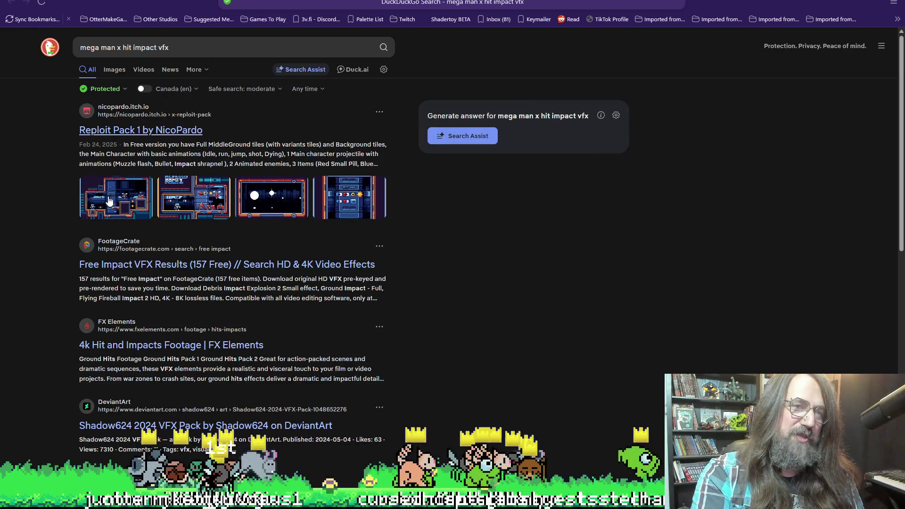
pyautogui.scroll(-6, 174, 250)
pyautogui.scroll(4, 188, 285)
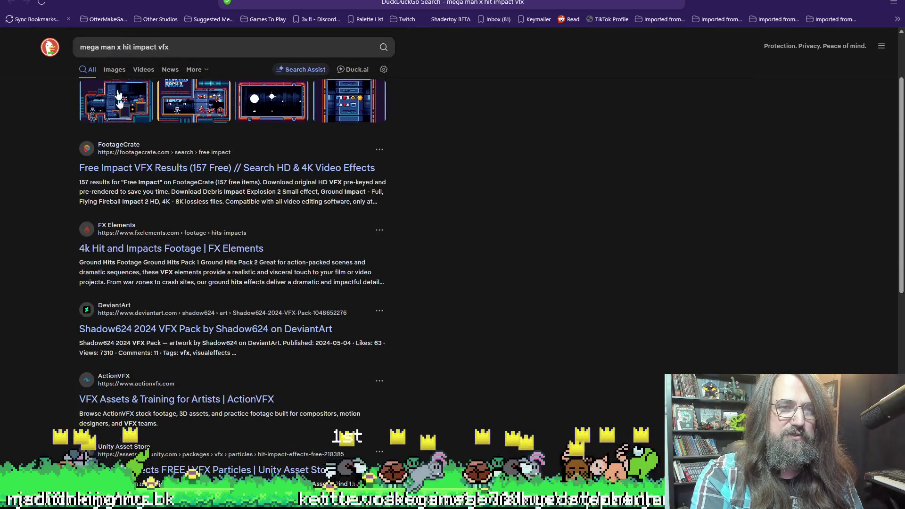
# Browse FootageCrate's free impact VFX grid, then switch back to the TODO_Marduk notes
pyautogui.click(162, 168)
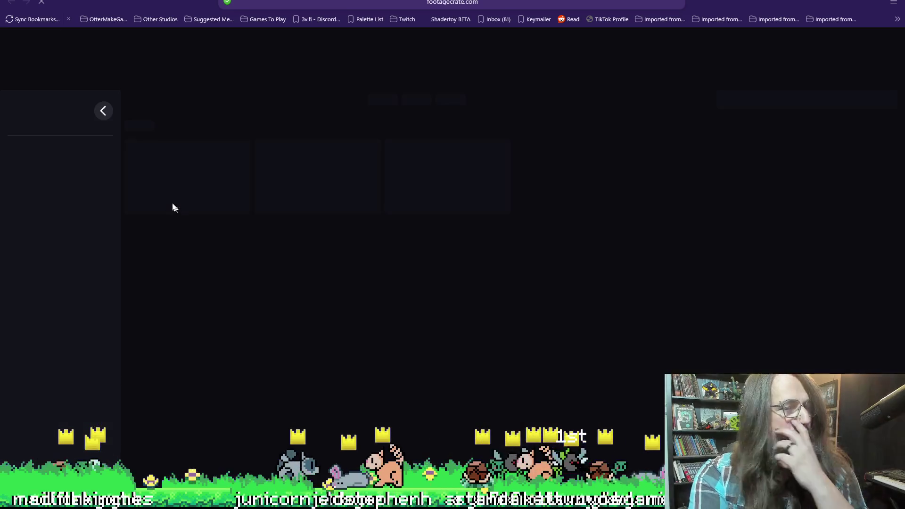
pyautogui.moveTo(267, 262)
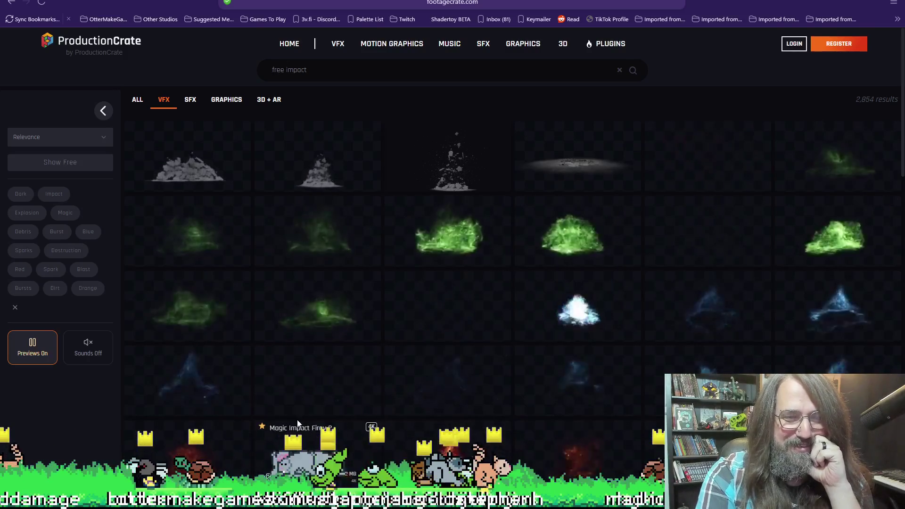
pyautogui.scroll(-5, 377, 307)
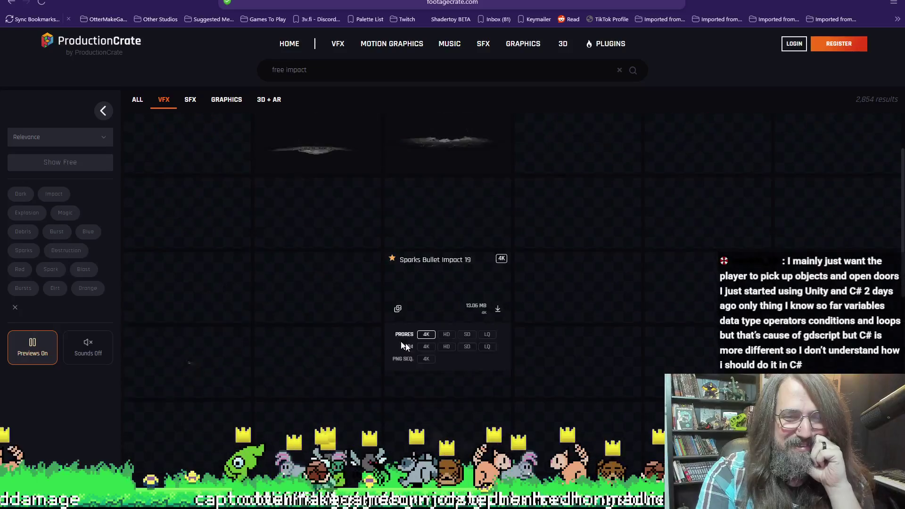
pyautogui.scroll(-10, 400, 346)
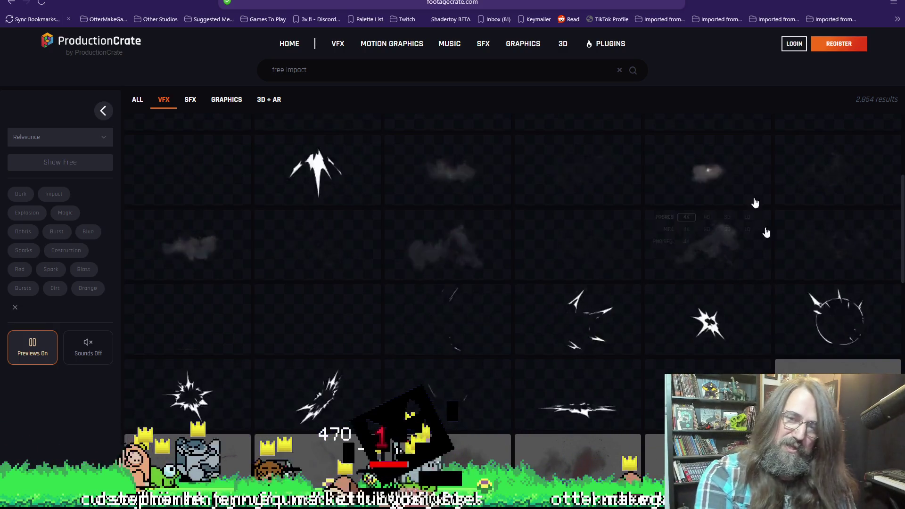
pyautogui.moveTo(571, 395)
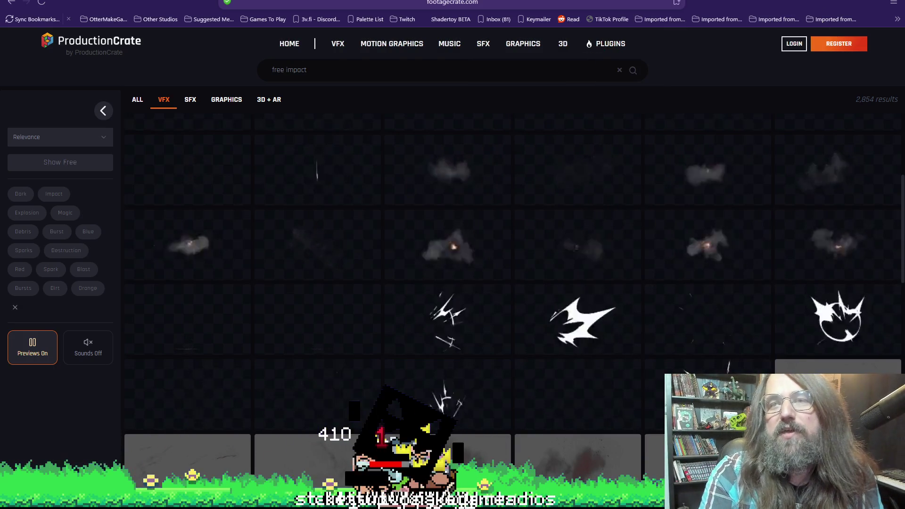
pyautogui.hotkey('alt', 'Tab')
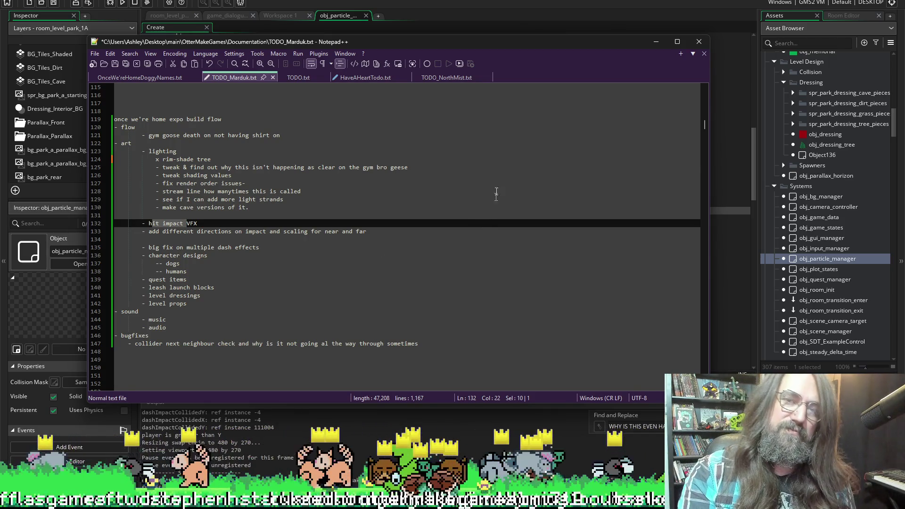
# Minimize the notes to reveal GameMaker, then bring the Paint sketch forward
pyautogui.click(656, 42)
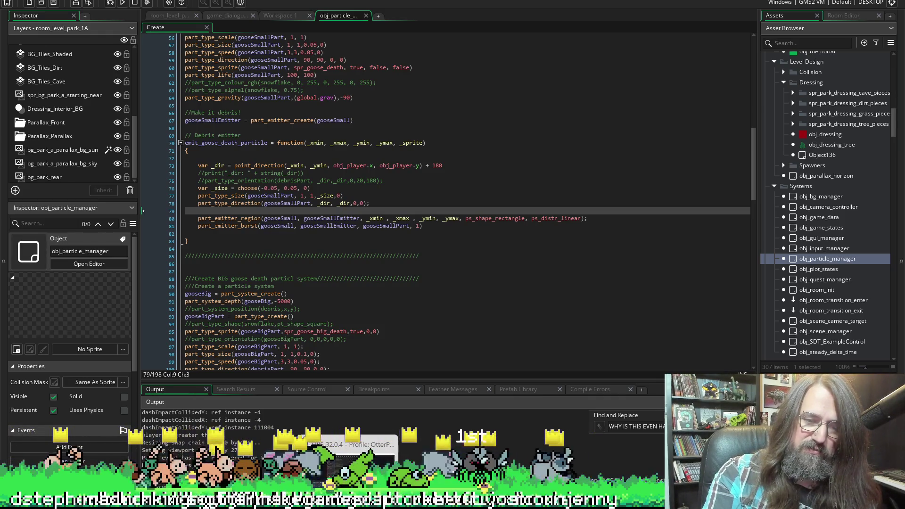
pyautogui.hotkey('alt', 'Tab')
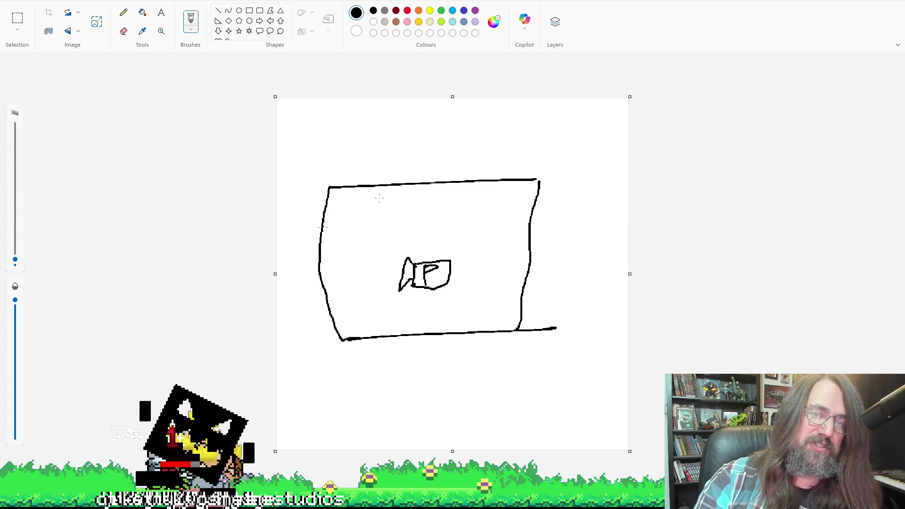
# Draw a small circle just below the box's top edge, undoing a larger ring around it
pyautogui.moveTo(377, 193); pyautogui.dragTo(380, 193)
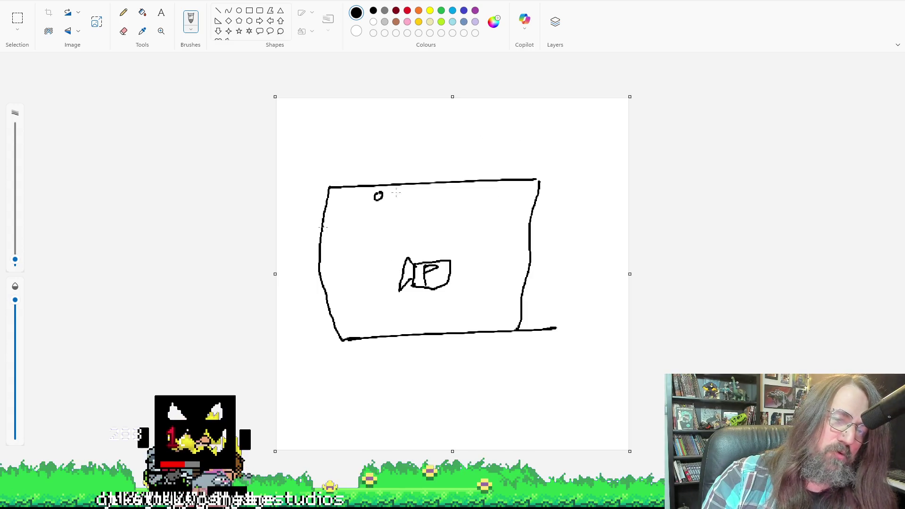
pyautogui.moveTo(387, 177); pyautogui.dragTo(398, 183)
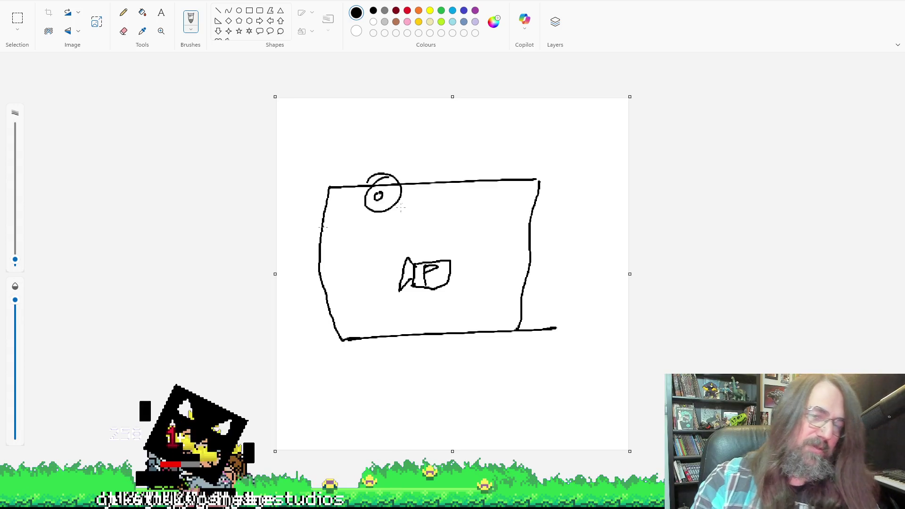
pyautogui.hotkey('ctrl', 'z')
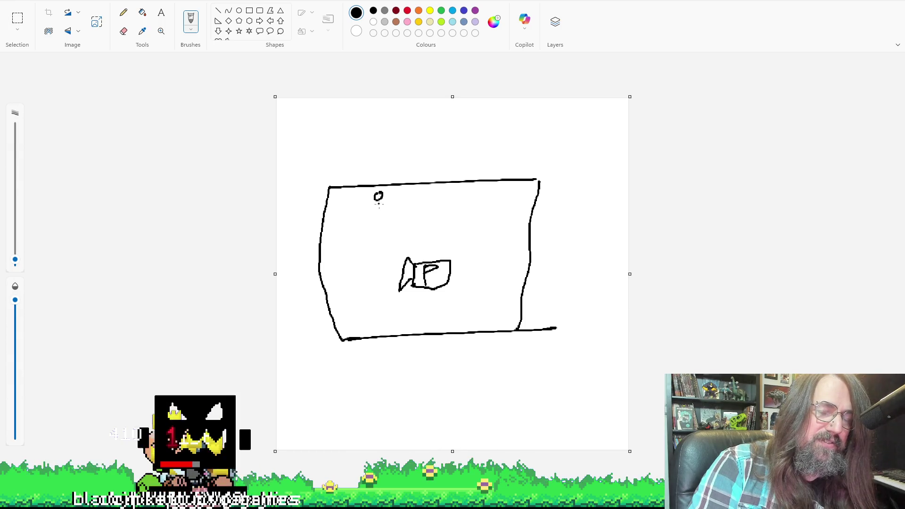
# Pencil strokes through and a loop around the small circle on the box
pyautogui.moveTo(381, 201); pyautogui.dragTo(380, 194)
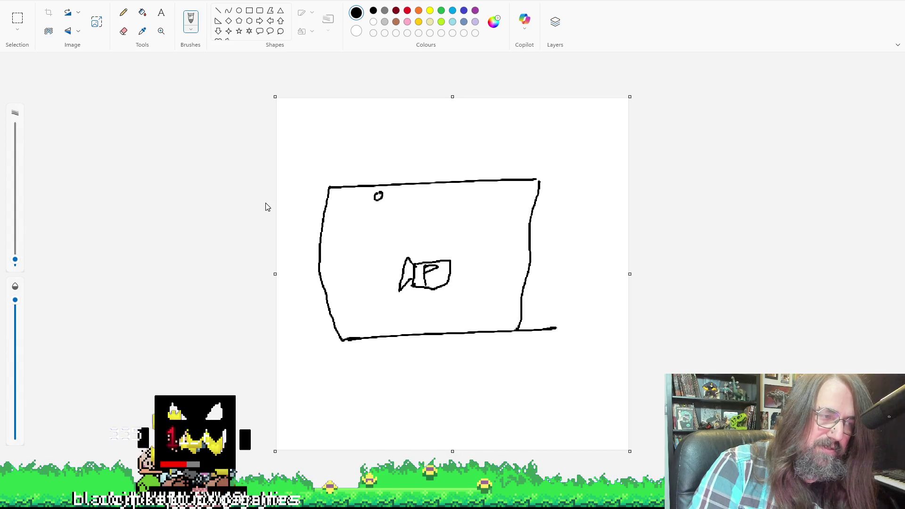
pyautogui.moveTo(380, 200); pyautogui.dragTo(379, 193)
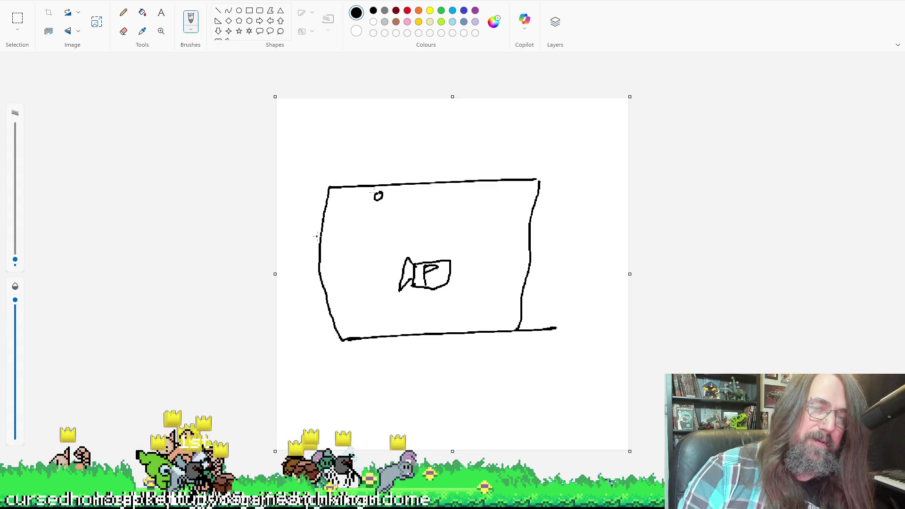
pyautogui.moveTo(380, 190)
pyautogui.mouseDown()
pyautogui.moveTo(385, 199)
pyautogui.moveTo(381, 186)
pyautogui.mouseUp()
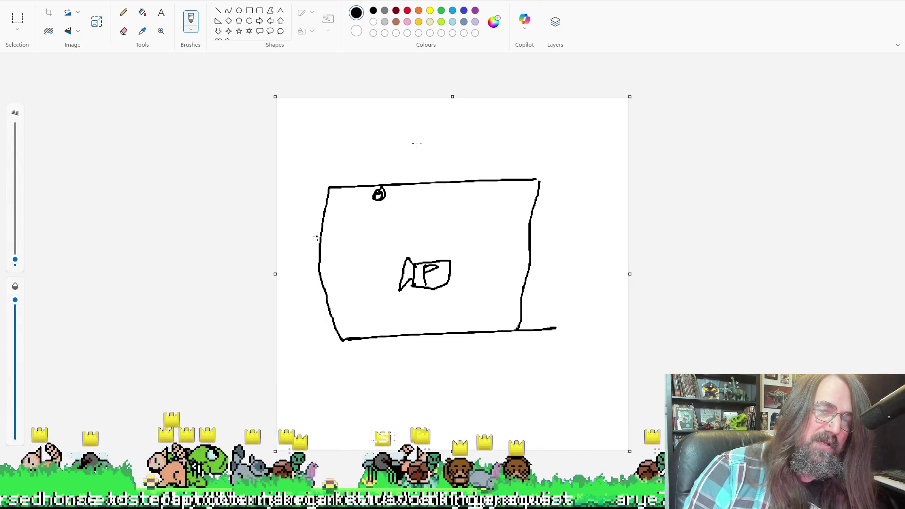
# Handwrite the two-line note 'paint' / 'omg u preso' above the box's top-right corner
pyautogui.moveTo(508, 127)
pyautogui.mouseDown()
pyautogui.moveTo(508, 136)
pyautogui.moveTo(543, 128)
pyautogui.mouseUp()
pyautogui.moveTo(537, 123); pyautogui.dragTo(551, 122)
pyautogui.moveTo(529, 151)
pyautogui.mouseDown()
pyautogui.moveTo(559, 162)
pyautogui.moveTo(548, 172)
pyautogui.moveTo(577, 151)
pyautogui.moveTo(630, 140)
pyautogui.mouseUp()
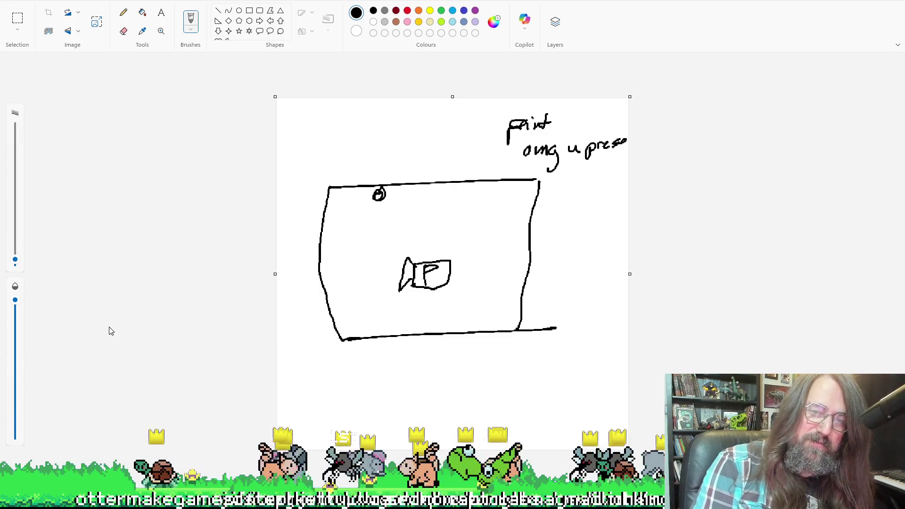
# Draw a short stroke inside the box, then undo it
pyautogui.click(357, 242)
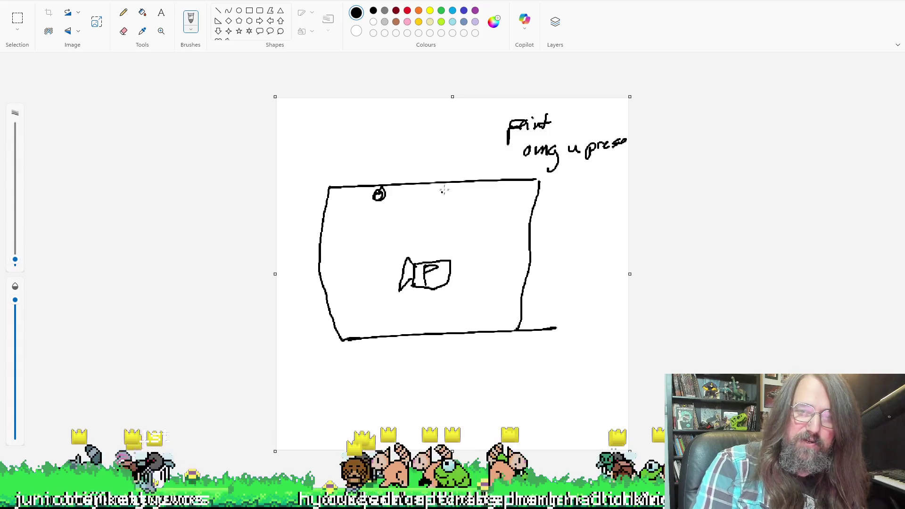
pyautogui.moveTo(425, 192); pyautogui.dragTo(457, 202)
pyautogui.hotkey('ctrl', 'z')
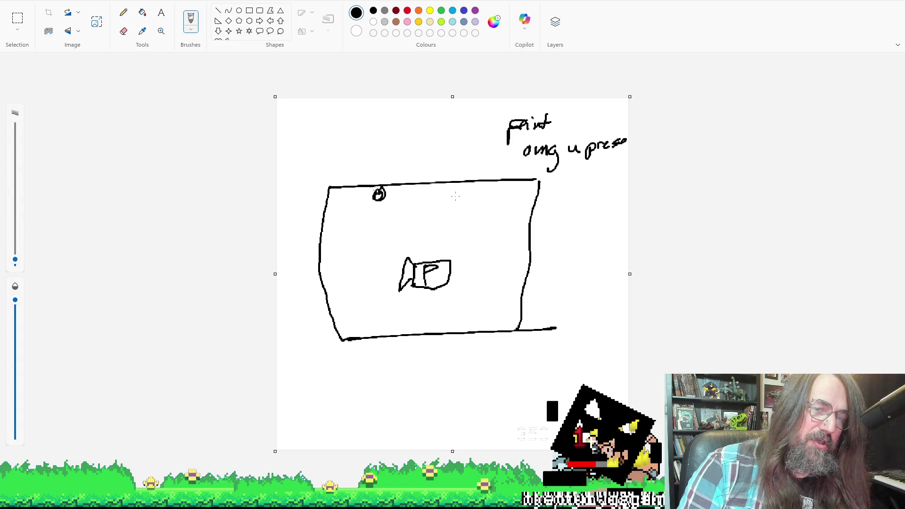
# Loosely circle the fish and small circle, then write '-Distance che' at top-left
pyautogui.moveTo(420, 248); pyautogui.dragTo(417, 247)
pyautogui.moveTo(401, 198)
pyautogui.mouseDown()
pyautogui.moveTo(368, 198)
pyautogui.moveTo(391, 180)
pyautogui.mouseUp()
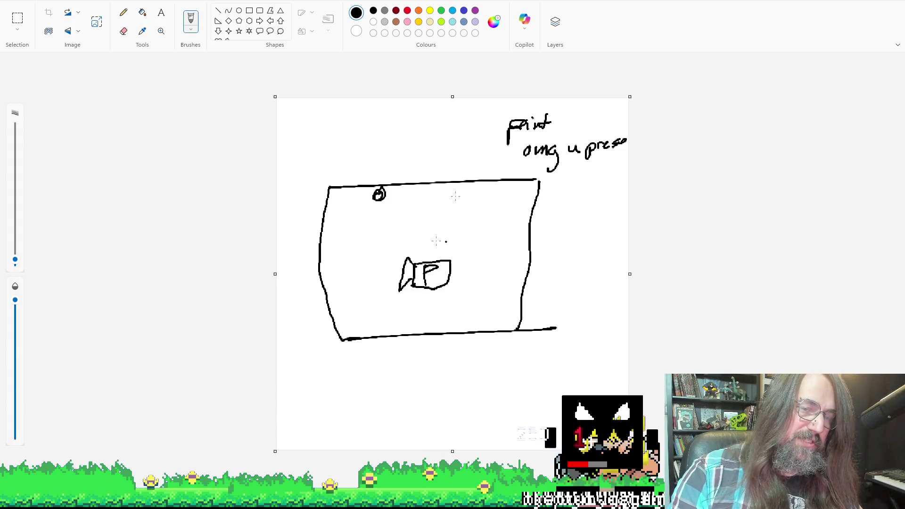
pyautogui.moveTo(382, 182)
pyautogui.mouseDown()
pyautogui.moveTo(389, 187)
pyautogui.moveTo(378, 204)
pyautogui.moveTo(389, 187)
pyautogui.moveTo(366, 201)
pyautogui.moveTo(392, 183)
pyautogui.mouseUp()
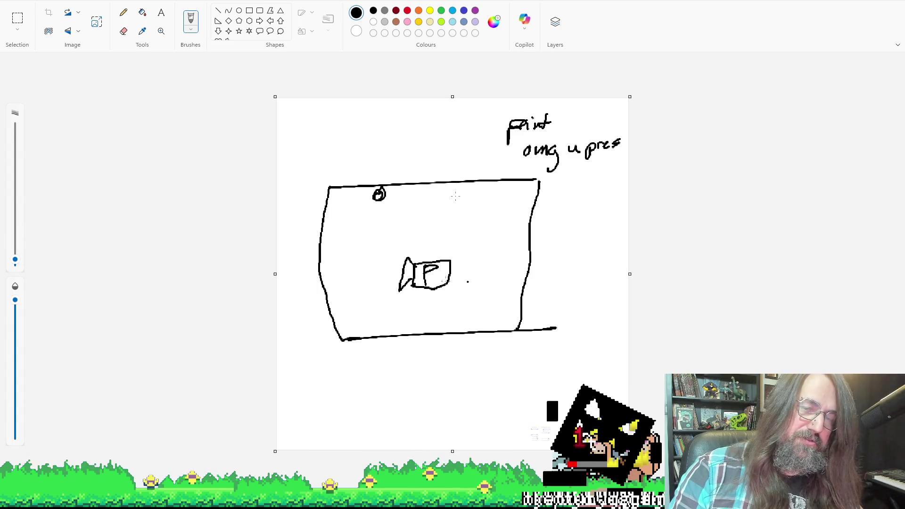
pyautogui.moveTo(296, 111)
pyautogui.mouseDown()
pyautogui.moveTo(338, 111)
pyautogui.moveTo(339, 102)
pyautogui.moveTo(408, 107)
pyautogui.mouseUp()
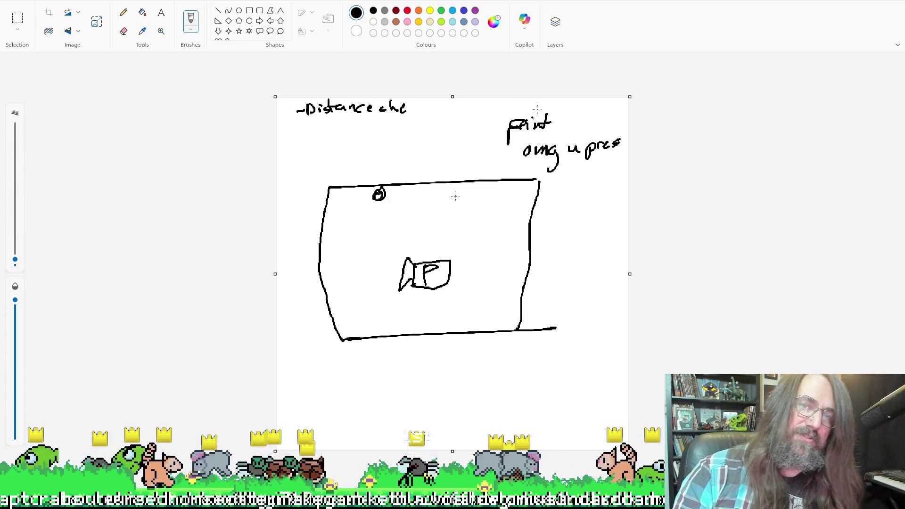
# Finish '-Distance check' and write '-player input action' below it
pyautogui.moveTo(414, 107)
pyautogui.mouseDown()
pyautogui.moveTo(407, 113)
pyautogui.moveTo(429, 113)
pyautogui.mouseUp()
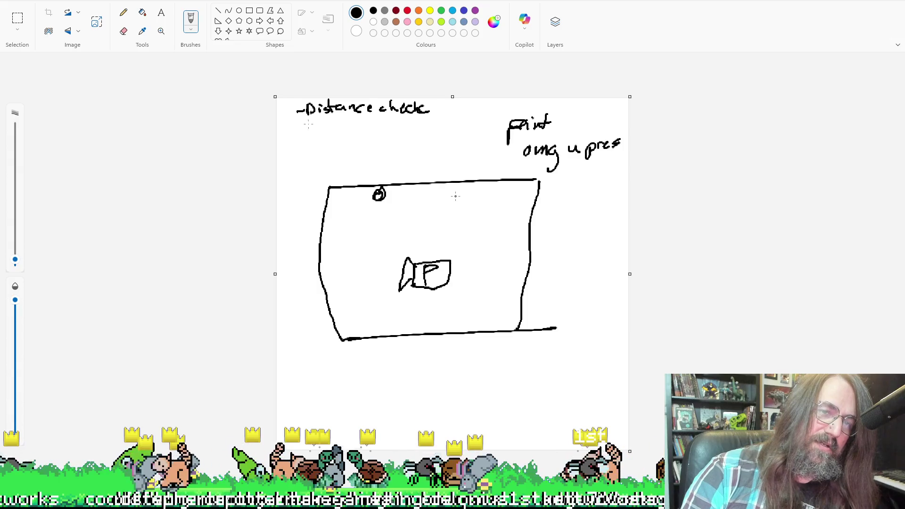
pyautogui.moveTo(299, 128); pyautogui.dragTo(309, 127)
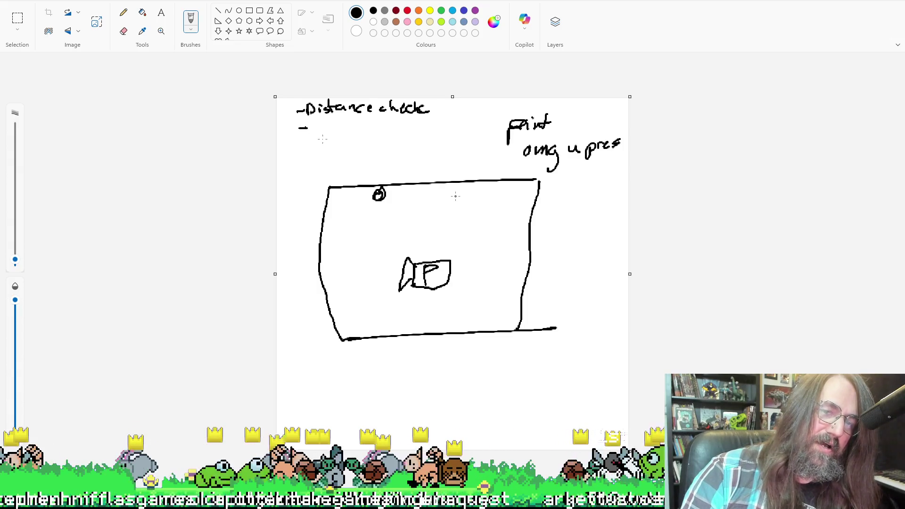
pyautogui.moveTo(309, 125)
pyautogui.mouseDown()
pyautogui.moveTo(309, 137)
pyautogui.moveTo(325, 123)
pyautogui.moveTo(335, 141)
pyautogui.moveTo(348, 128)
pyautogui.moveTo(358, 134)
pyautogui.mouseUp()
pyautogui.moveTo(360, 128)
pyautogui.mouseDown()
pyautogui.moveTo(372, 137)
pyautogui.moveTo(461, 124)
pyautogui.mouseUp()
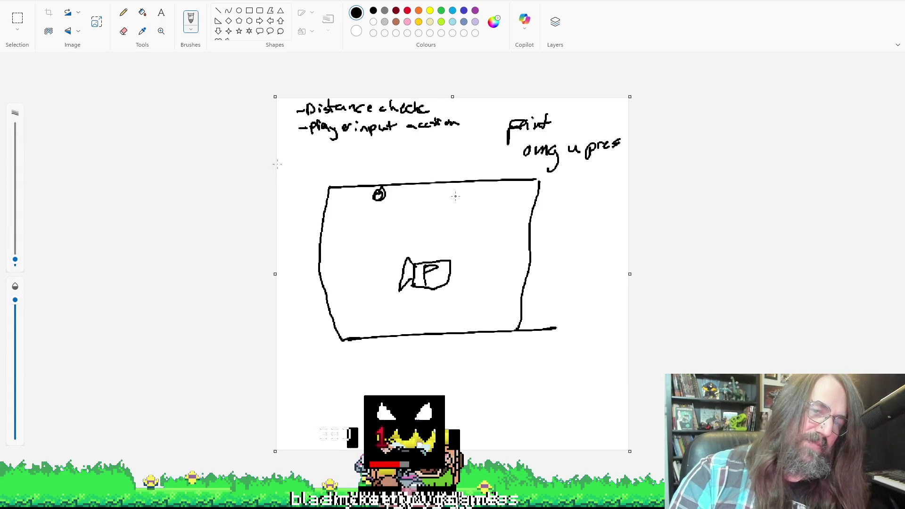
# Write a third input-action line, undoing a scribble, and loop the top-right note
pyautogui.moveTo(305, 157); pyautogui.dragTo(344, 153)
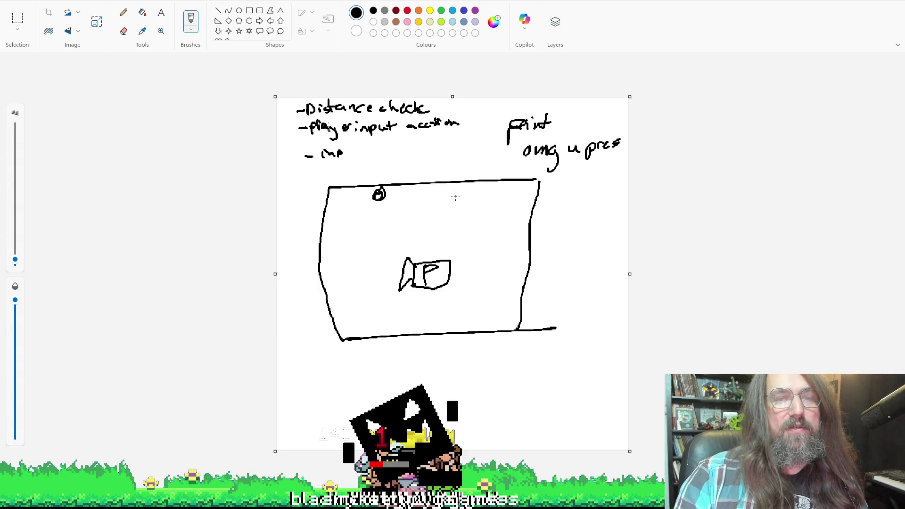
pyautogui.moveTo(342, 148)
pyautogui.mouseDown()
pyautogui.moveTo(347, 156)
pyautogui.moveTo(351, 148)
pyautogui.mouseUp()
pyautogui.moveTo(354, 140)
pyautogui.mouseDown()
pyautogui.moveTo(354, 154)
pyautogui.moveTo(361, 147)
pyautogui.mouseUp()
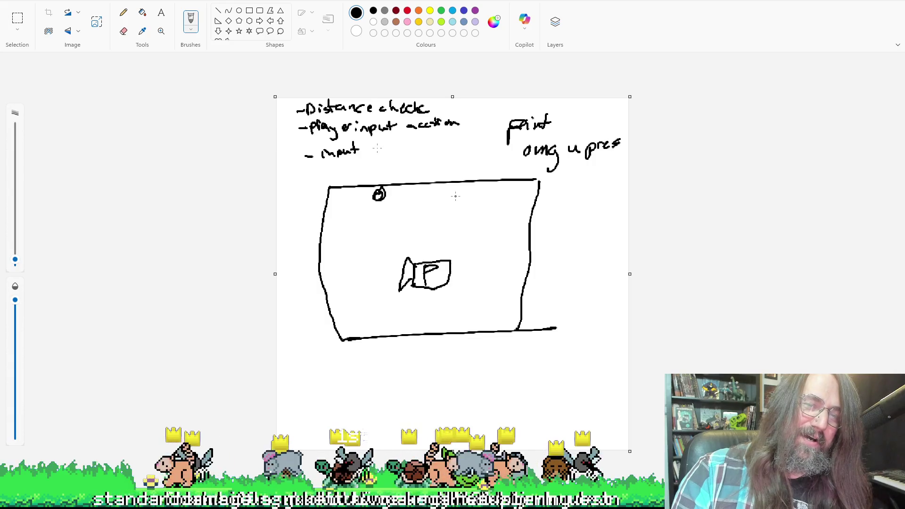
pyautogui.moveTo(366, 150); pyautogui.dragTo(476, 140)
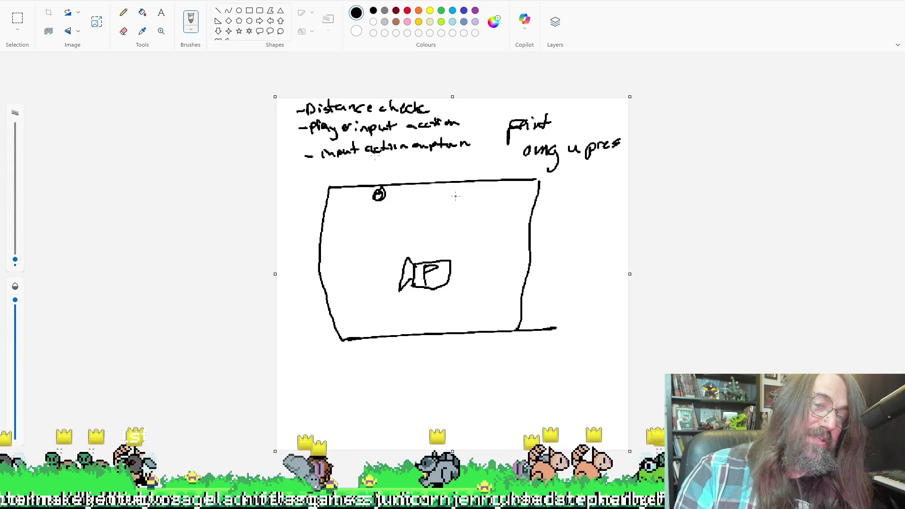
pyautogui.moveTo(412, 151)
pyautogui.mouseDown()
pyautogui.moveTo(339, 150)
pyautogui.moveTo(368, 148)
pyautogui.mouseUp()
pyautogui.hotkey('ctrl', 'z')
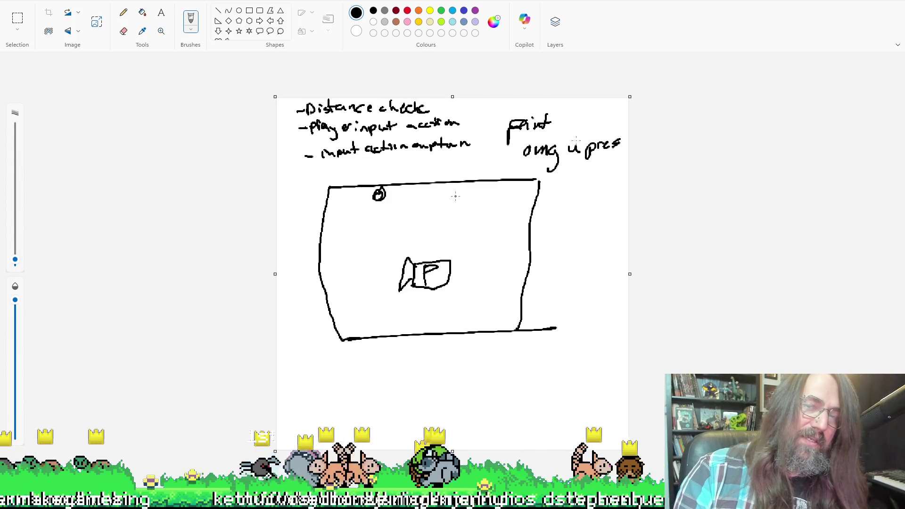
pyautogui.moveTo(549, 113); pyautogui.dragTo(484, 169)
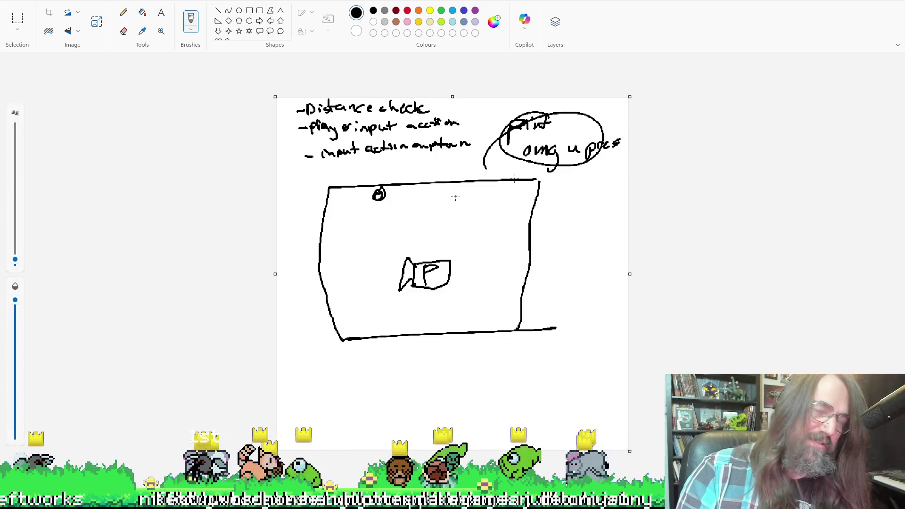
# Undo the loop drawn around the top-right handwritten note
pyautogui.hotkey('ctrl', 'z')
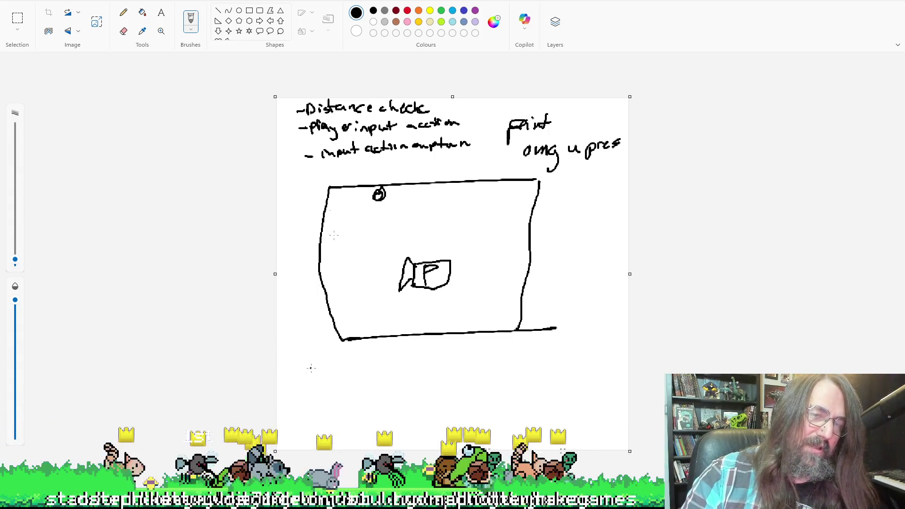
# Loop the top-left list, write the P pickup label below the box, strike the input-action note
pyautogui.moveTo(289, 173)
pyautogui.mouseDown()
pyautogui.moveTo(465, 168)
pyautogui.moveTo(481, 105)
pyautogui.moveTo(275, 102)
pyautogui.moveTo(288, 173)
pyautogui.mouseUp()
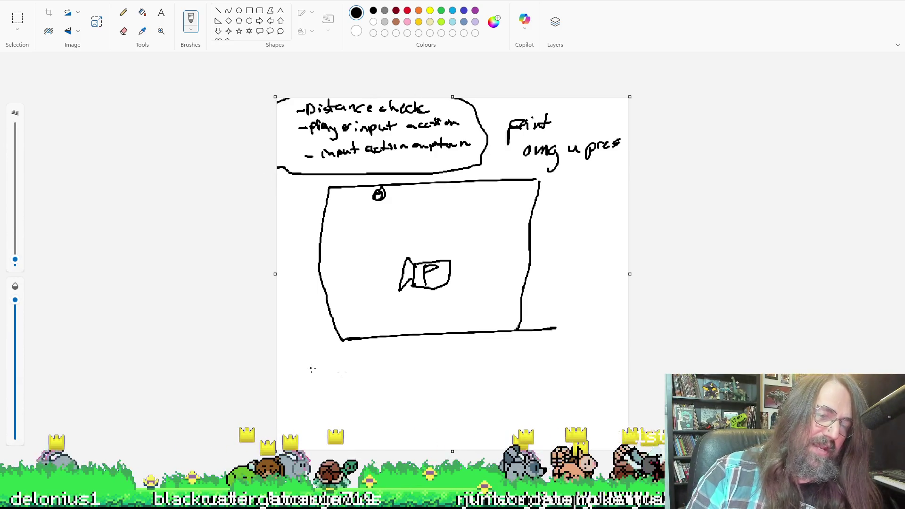
pyautogui.moveTo(310, 363)
pyautogui.mouseDown()
pyautogui.moveTo(310, 372)
pyautogui.moveTo(367, 365)
pyautogui.mouseUp()
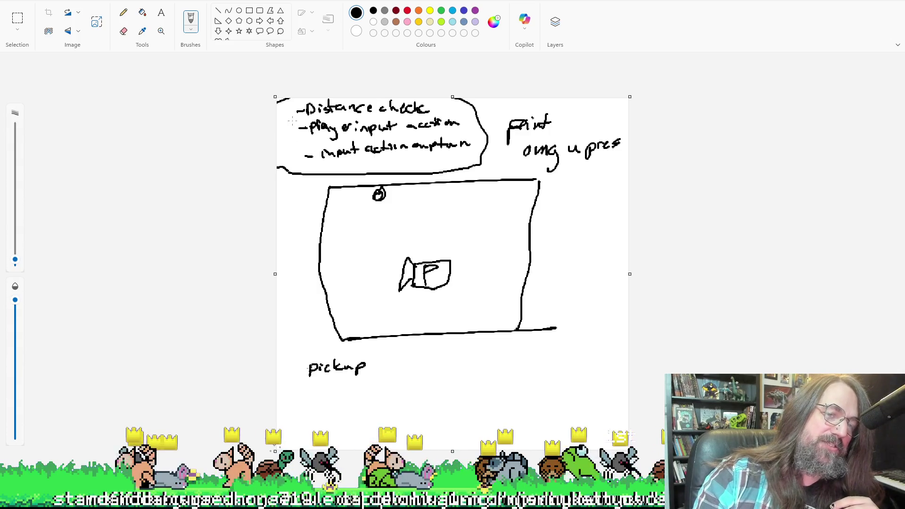
pyautogui.moveTo(290, 121); pyautogui.dragTo(464, 133)
pyautogui.hotkey('ctrl', 'z')
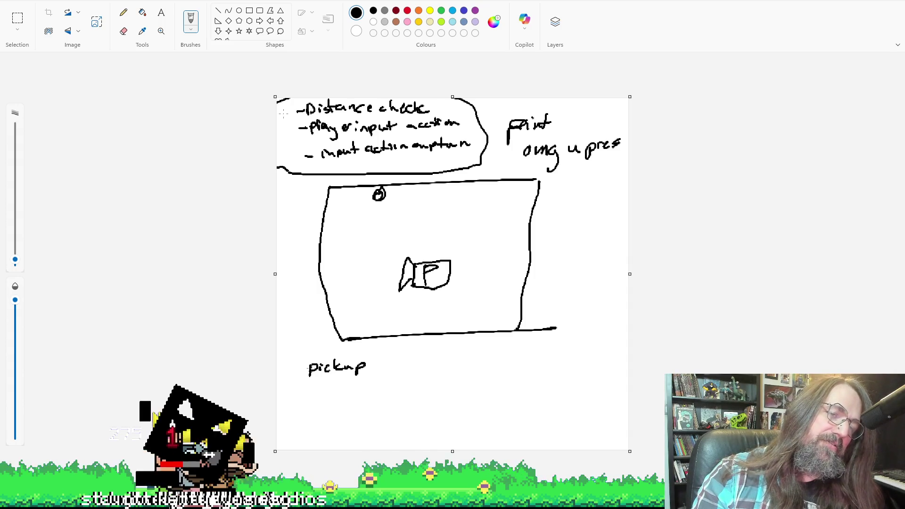
pyautogui.moveTo(286, 114); pyautogui.dragTo(450, 113)
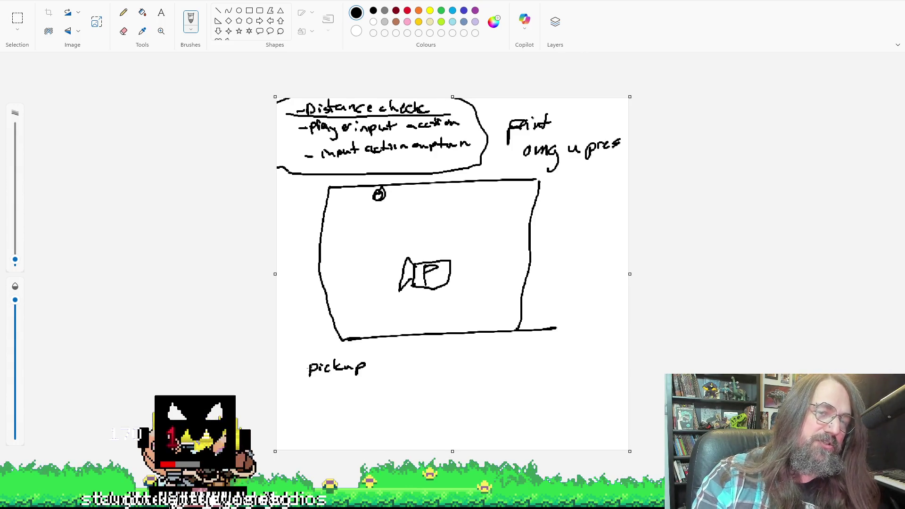
pyautogui.hotkey('ctrl', 'z')
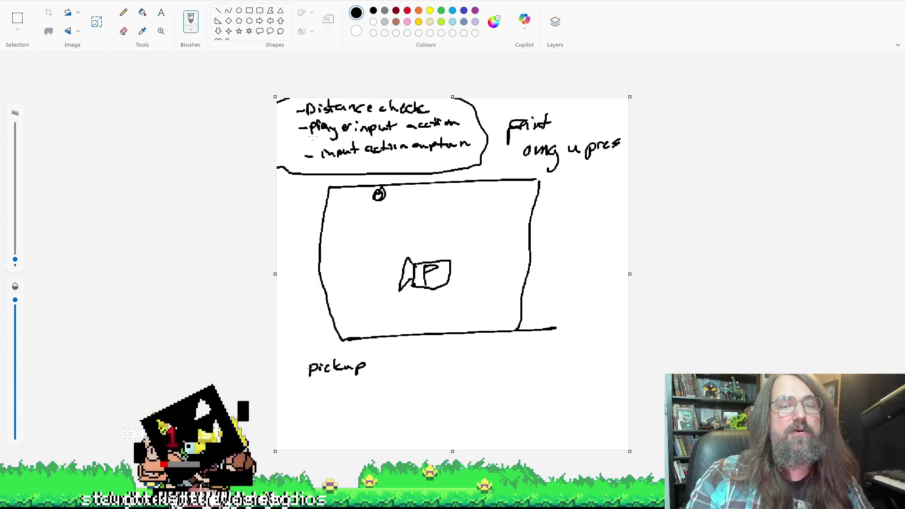
pyautogui.moveTo(295, 132)
pyautogui.mouseDown()
pyautogui.moveTo(316, 118)
pyautogui.moveTo(402, 119)
pyautogui.mouseUp()
pyautogui.hotkey('ctrl', 'z')
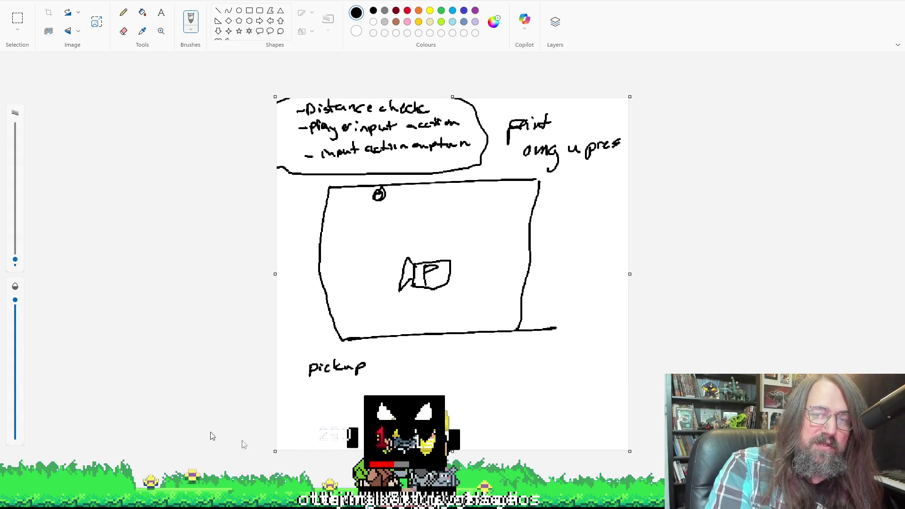
pyautogui.moveTo(309, 99)
pyautogui.mouseDown()
pyautogui.moveTo(300, 111)
pyautogui.moveTo(469, 100)
pyautogui.mouseUp()
pyautogui.moveTo(265, 116); pyautogui.dragTo(304, 126)
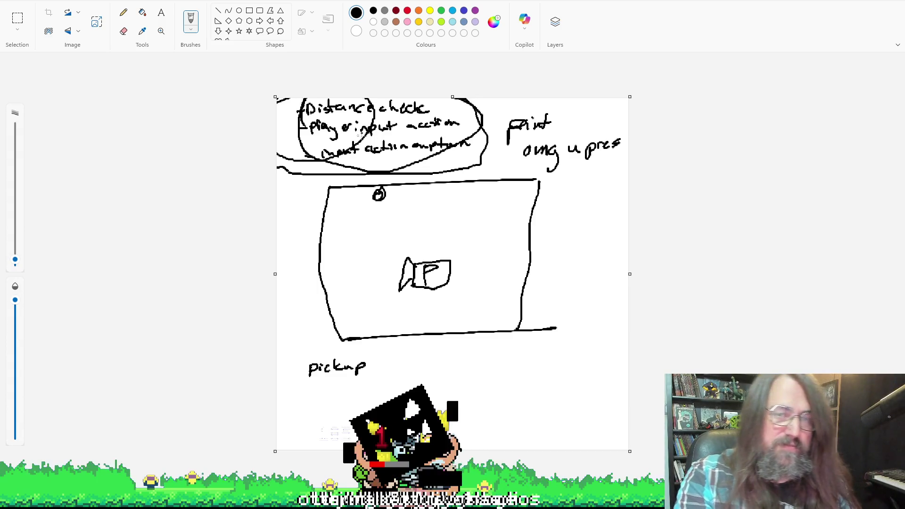
pyautogui.hotkey('ctrl', 'z')
pyautogui.hotkey('ctrl', 'z')
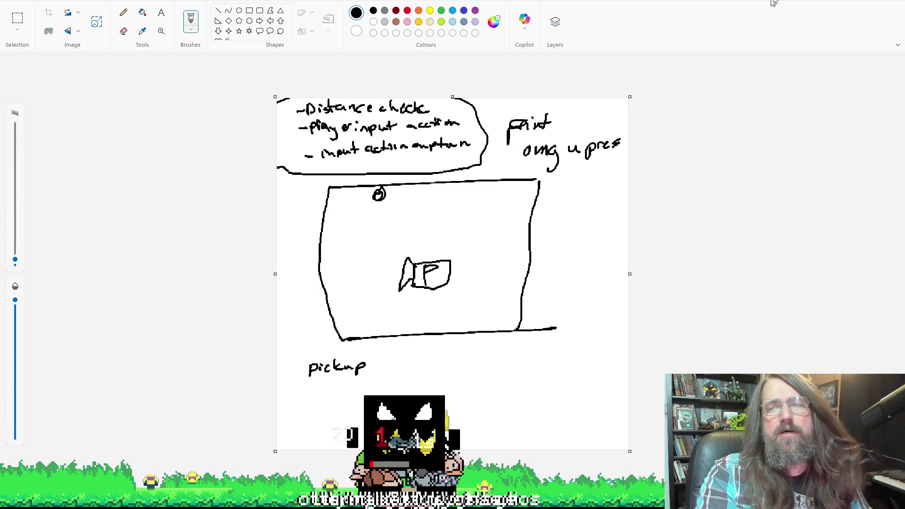
# In GameMaker's obj_particle_manager Create event, place the caret at lines 77–78
pyautogui.hotkey('alt', 'Tab')
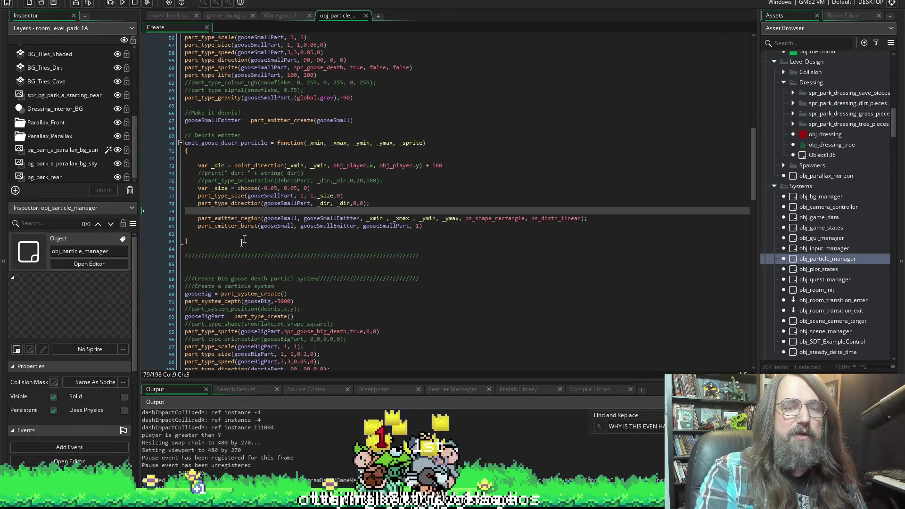
pyautogui.click(355, 204)
pyautogui.click(400, 199)
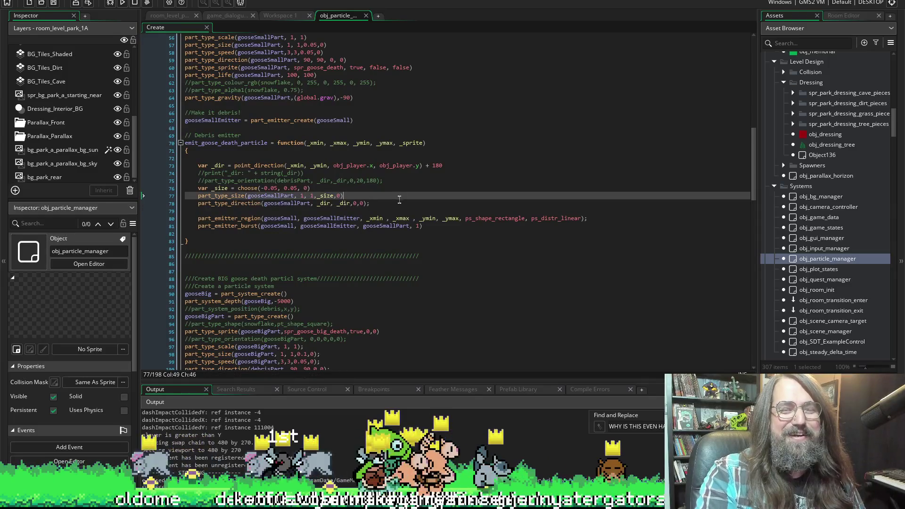
pyautogui.click(398, 201)
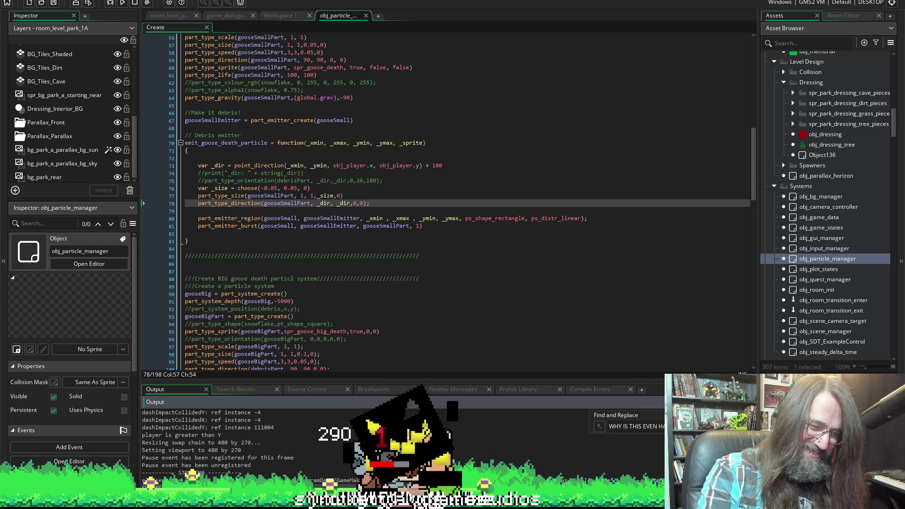
# Glance at the Notepad++ TODO list, minimize it, and move on to Aseprite
pyautogui.hotkey('alt', 'Tab')
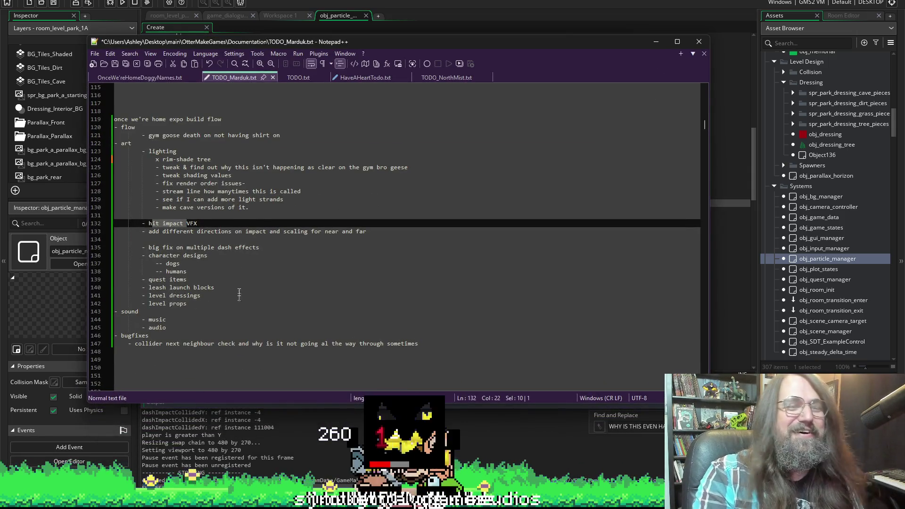
pyautogui.click(245, 217)
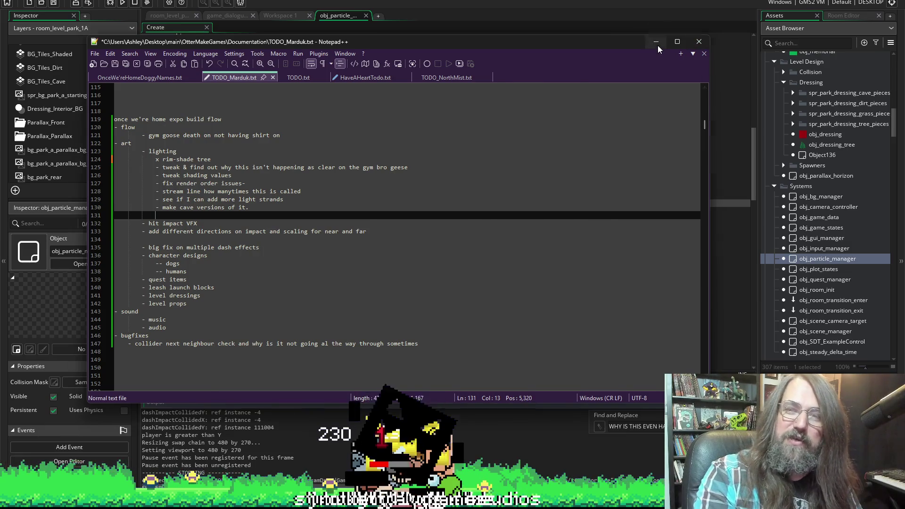
pyautogui.click(657, 43)
pyautogui.hotkey('alt', 'Tab')
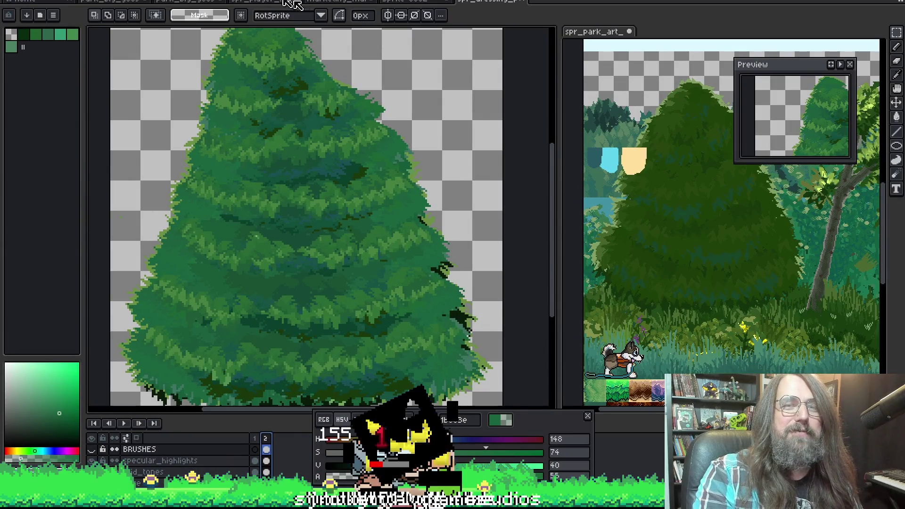
# Open Aseprite's Edit menu with the pine tree sprite showing
pyautogui.click(10, 0)
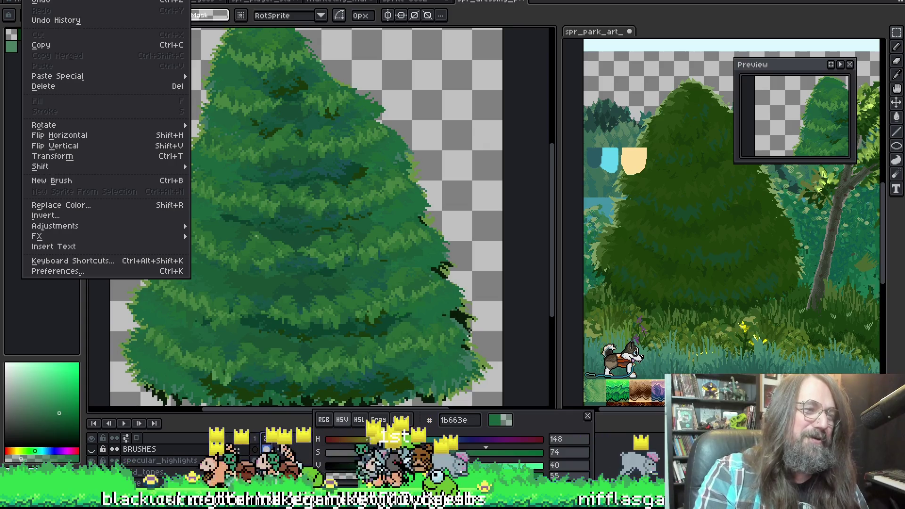
# Create a new 54 px transparent-background sprite and pan it up-left in view
pyautogui.moveTo(21, 1)
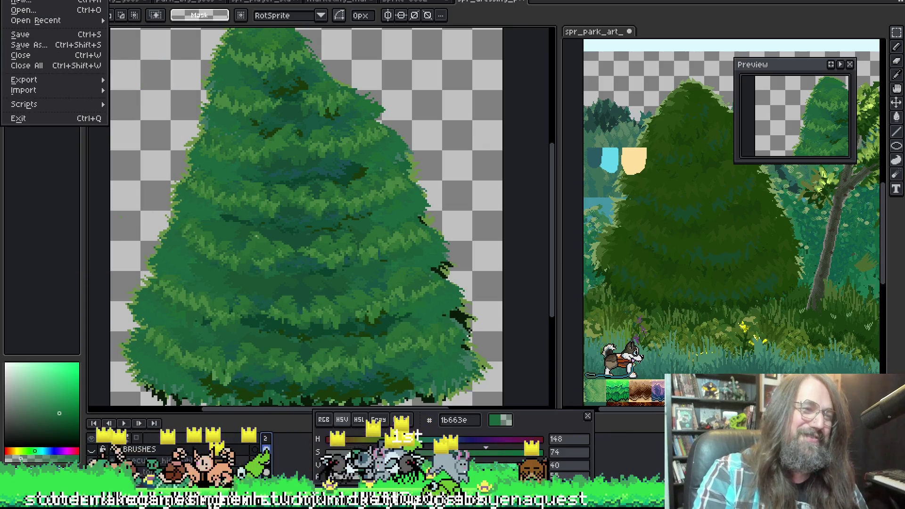
pyautogui.click(21, 2)
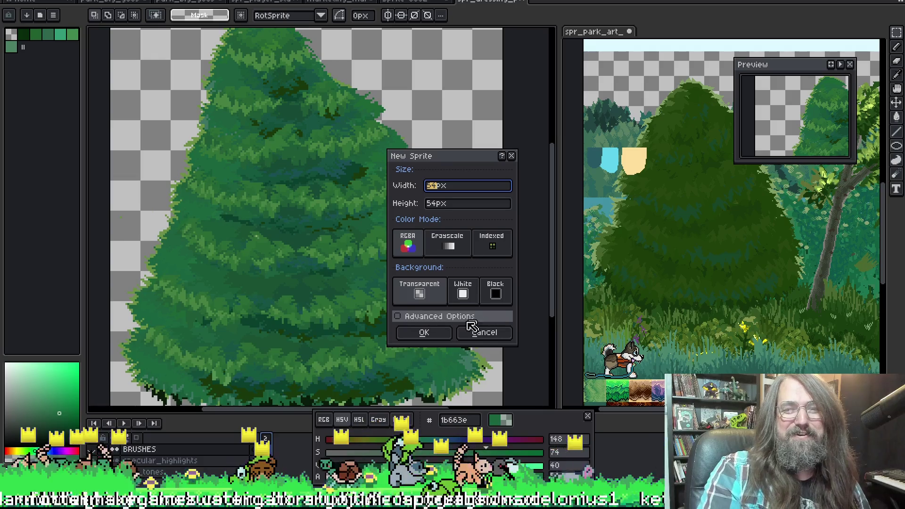
pyautogui.click(439, 333)
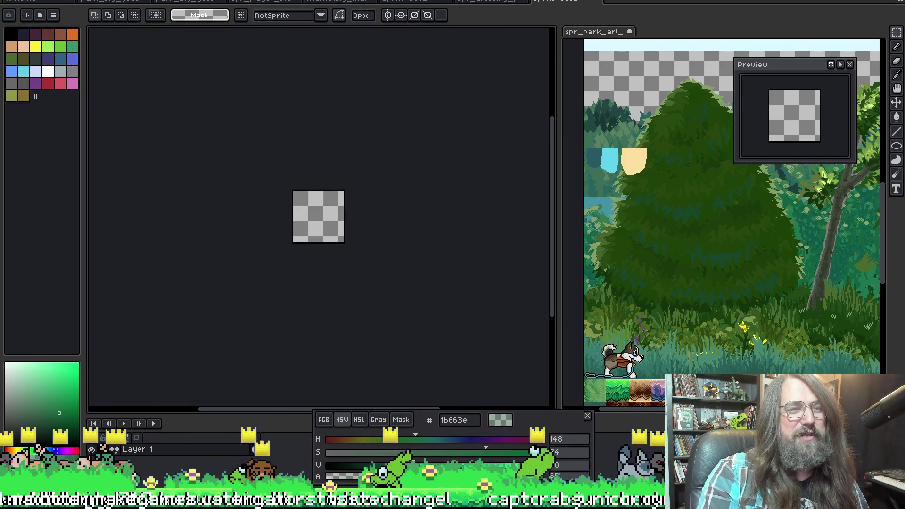
pyautogui.click(21, 1)
pyautogui.moveTo(76, 105)
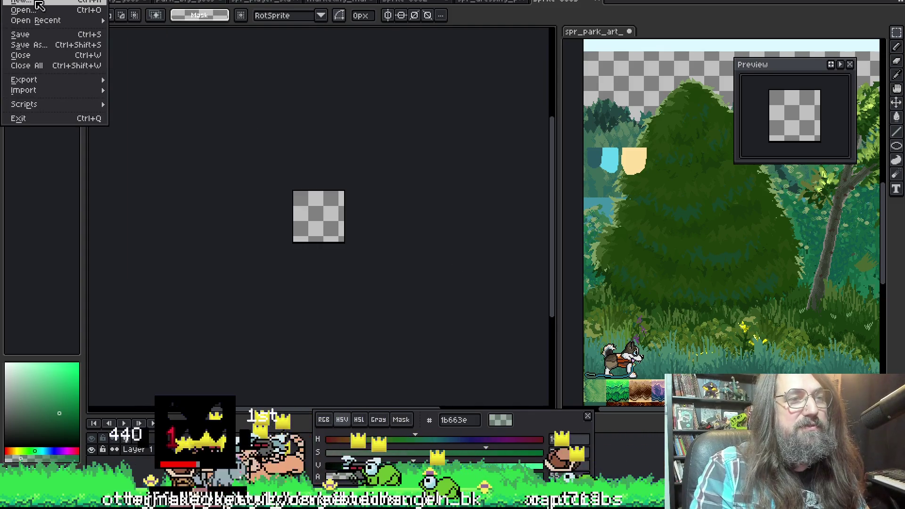
pyautogui.click(263, 52)
pyautogui.moveTo(303, 154); pyautogui.dragTo(246, 124)
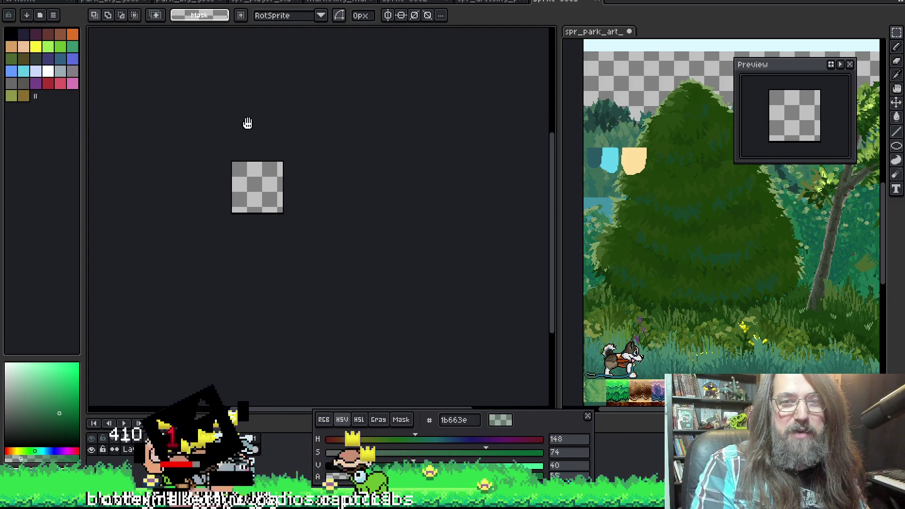
# Browse Open Recent without opening a file, then run the GameMaker project to its splash
pyautogui.click(19, 2)
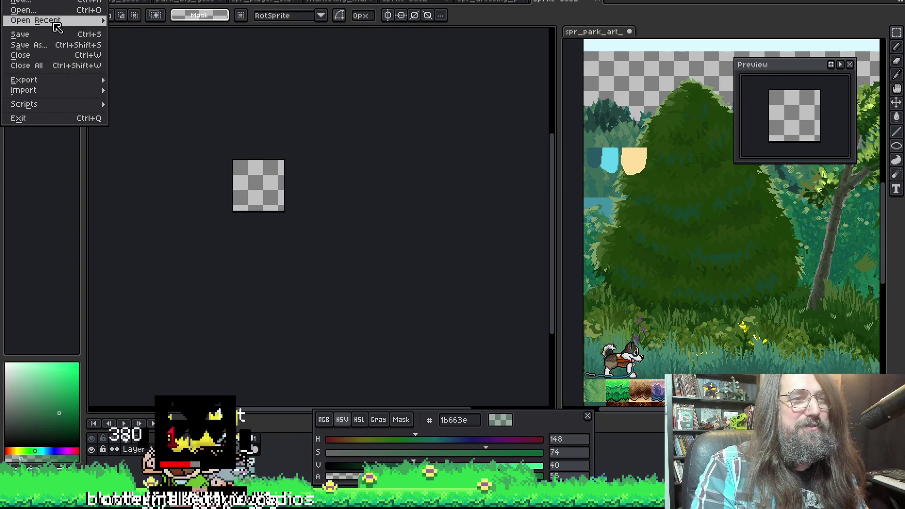
pyautogui.moveTo(56, 27)
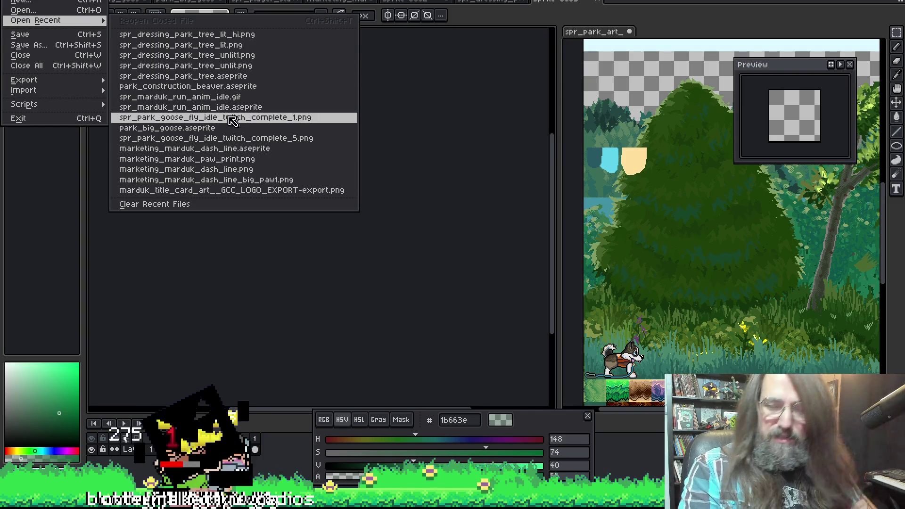
pyautogui.click(450, 206)
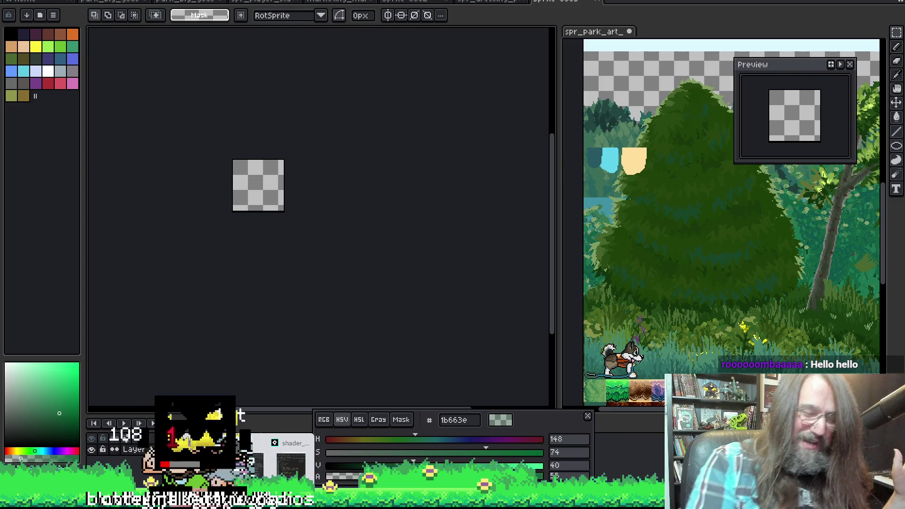
pyautogui.hotkey('alt', 'Tab')
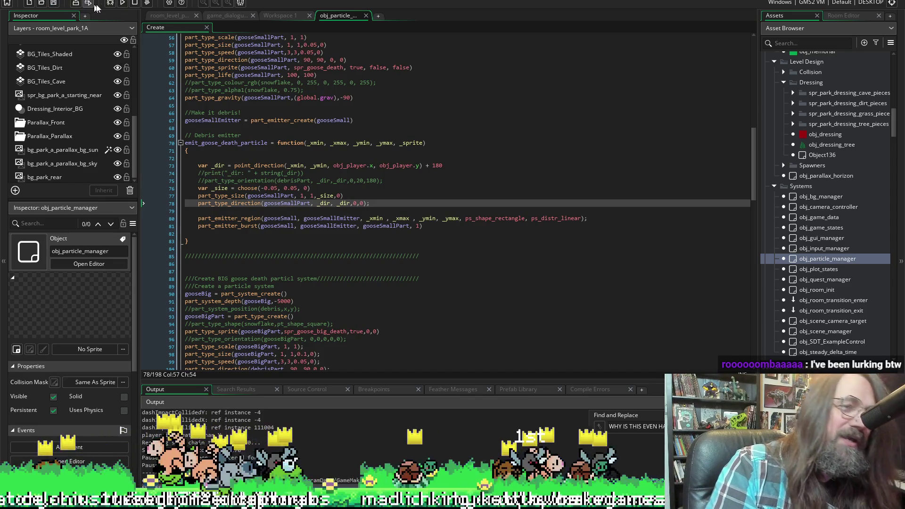
pyautogui.click(121, 4)
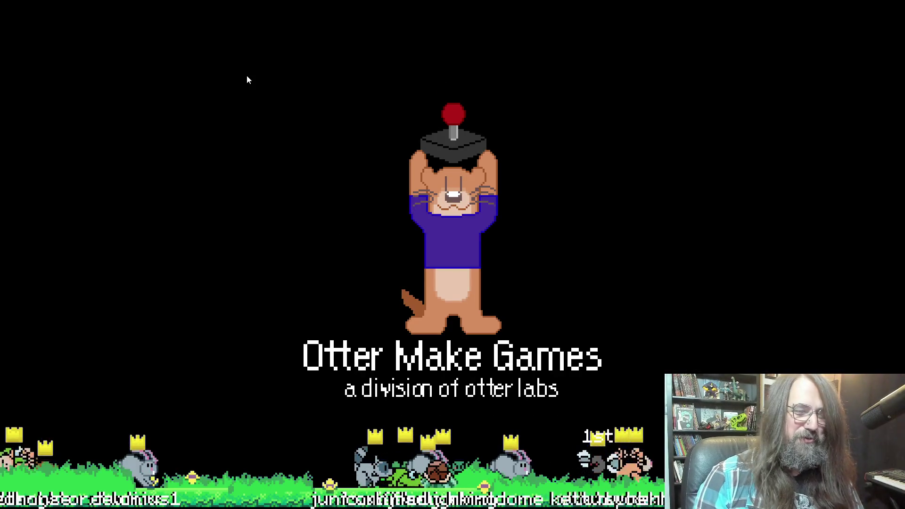
# Continue the saved game, run the husky left and right toward the cave, then jump
pyautogui.press('Down')
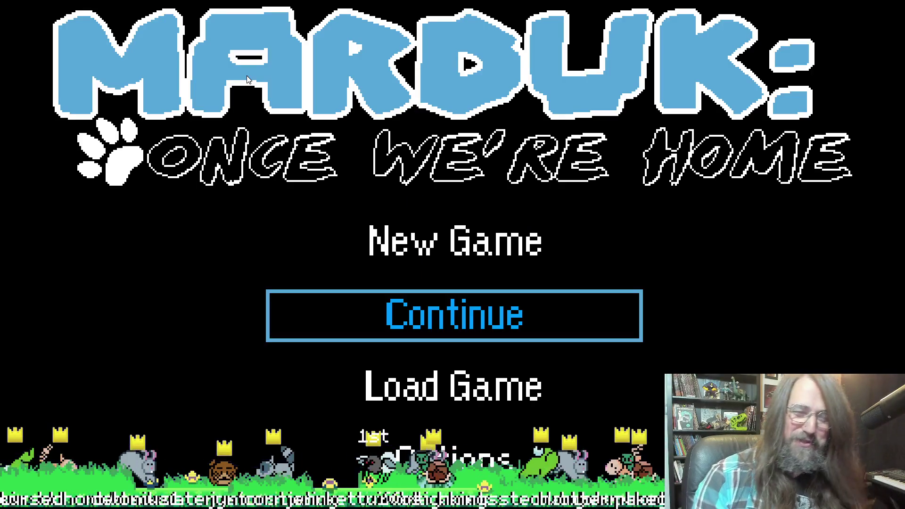
pyautogui.press('Return')
pyautogui.press('Right')
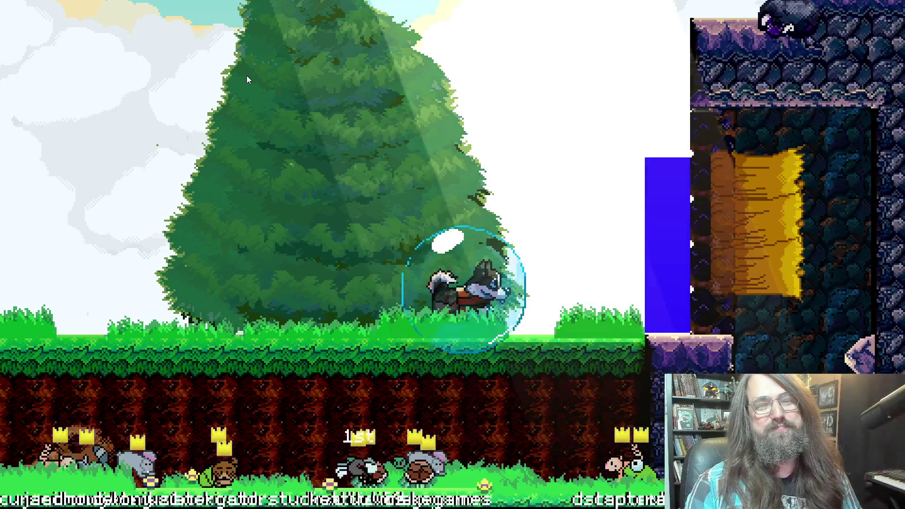
pyautogui.press('Left')
pyautogui.press('Right')
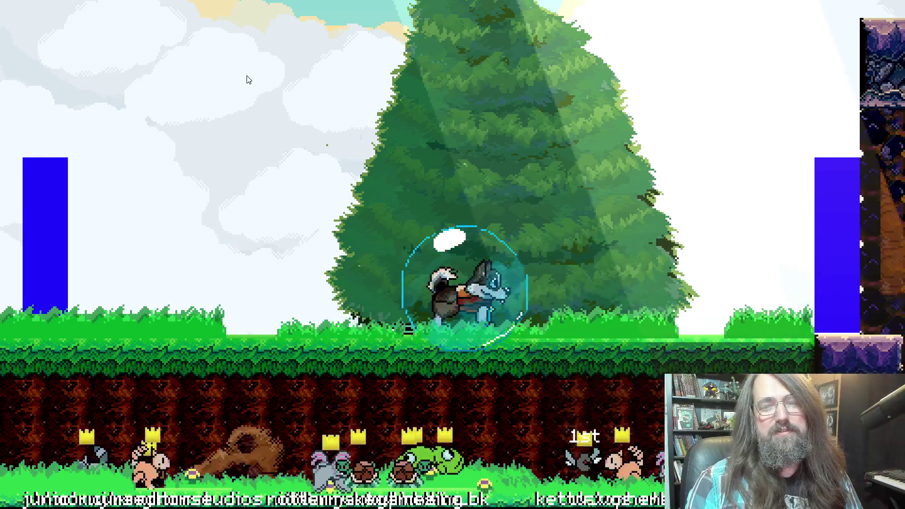
pyautogui.press('Right')
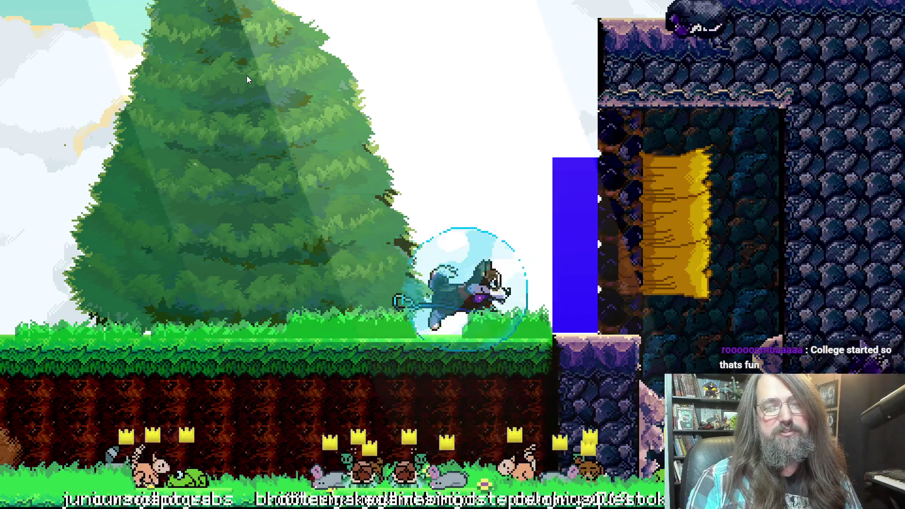
pyautogui.press('Left')
pyautogui.press('Right')
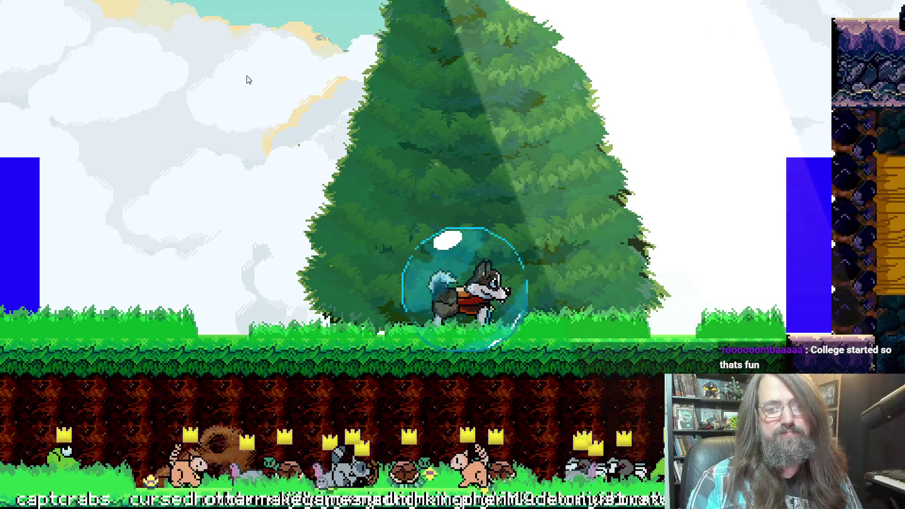
pyautogui.press('Right')
pyautogui.press('space')
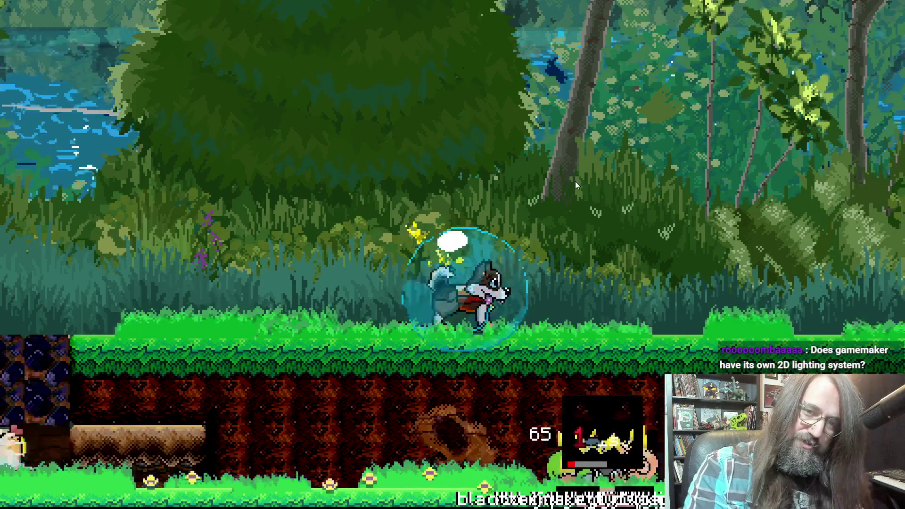
# Quit the Marduk test run and return to the GameMaker IDE
pyautogui.press('Escape')
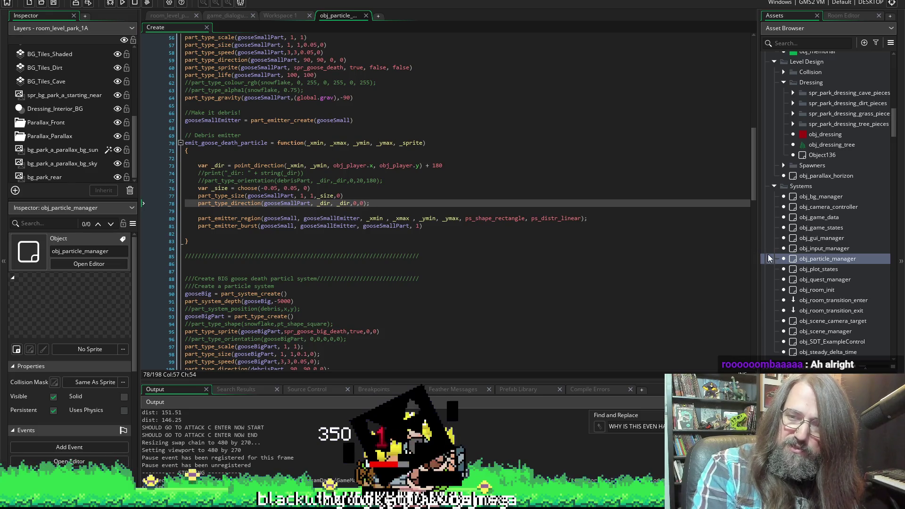
# Open obj_lightshafts from the Effects assets and view its Draw Begin and Draw End code
pyautogui.click(834, 259)
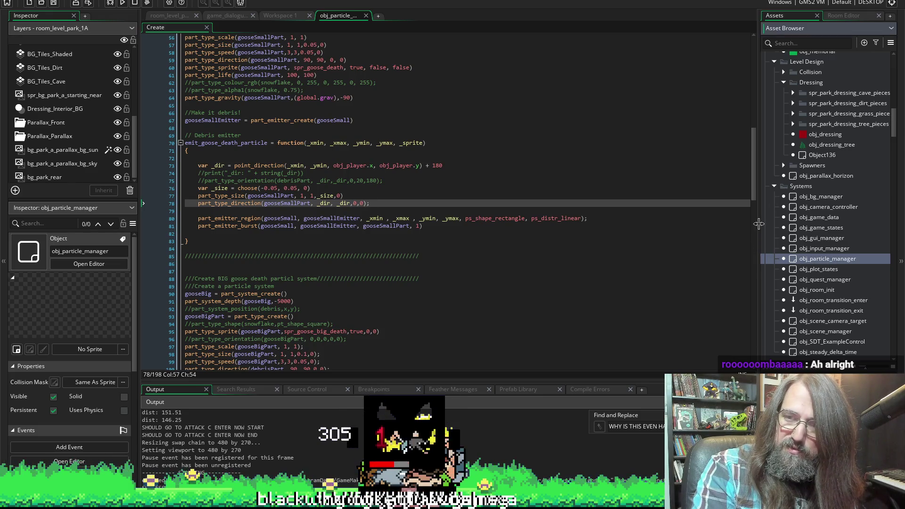
pyautogui.moveTo(759, 224); pyautogui.dragTo(664, 222)
pyautogui.scroll(7, 735, 180)
pyautogui.scroll(3, 733, 207)
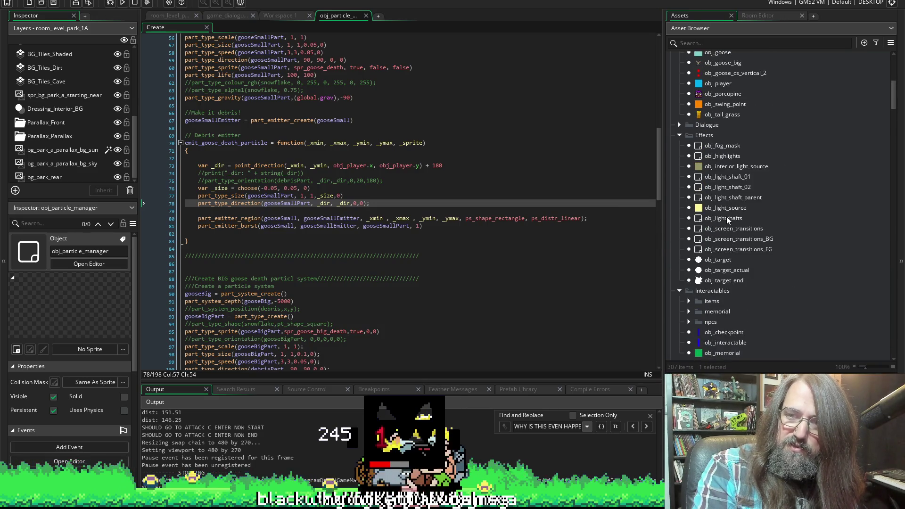
pyautogui.doubleClick(726, 219)
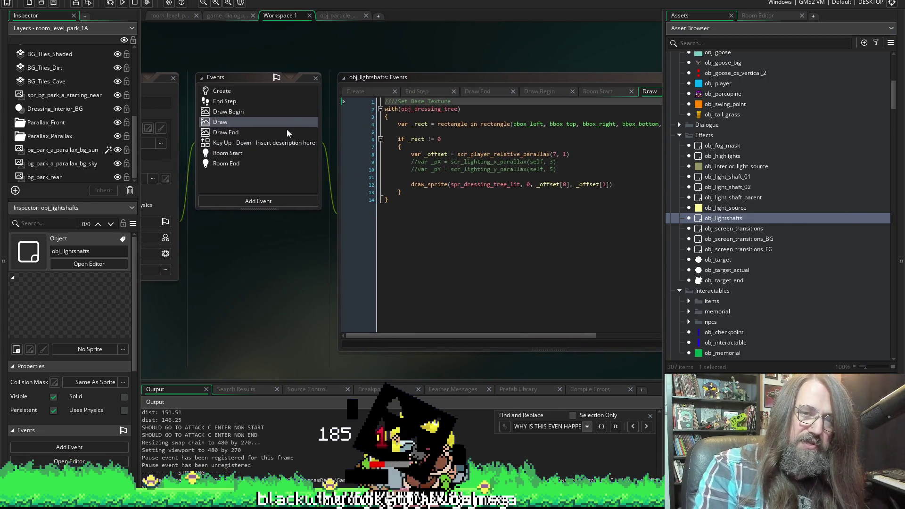
pyautogui.click(227, 113)
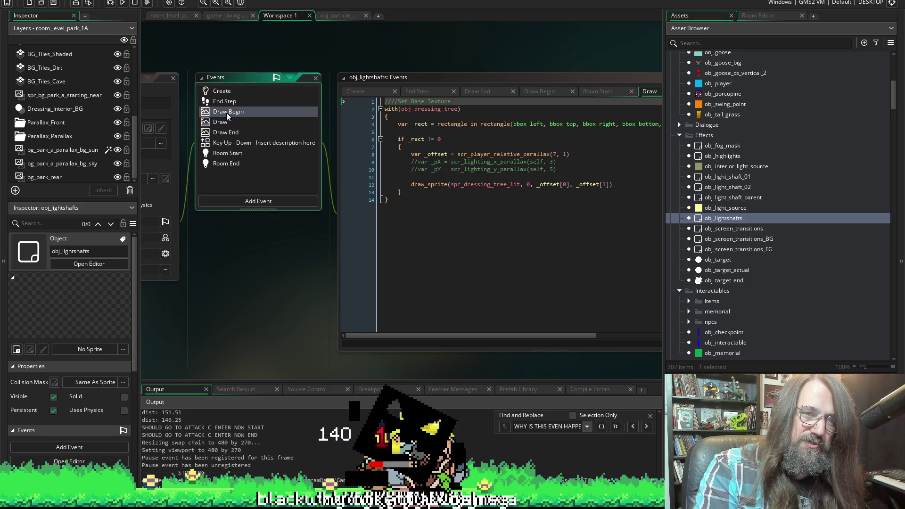
pyautogui.click(225, 132)
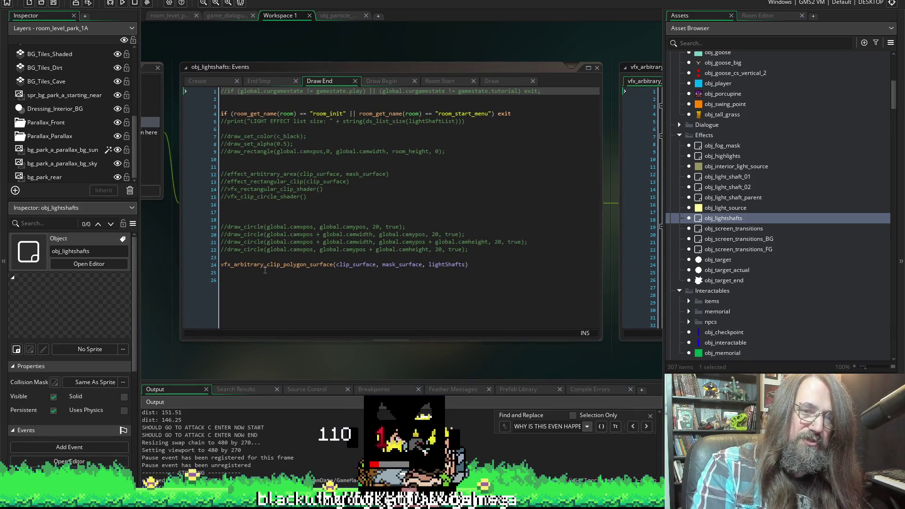
# Open vfx_arbitrary_clip_polygon_surface and read its rim-lighting code for obj_dressing and obj_character
pyautogui.middleClick(266, 265)
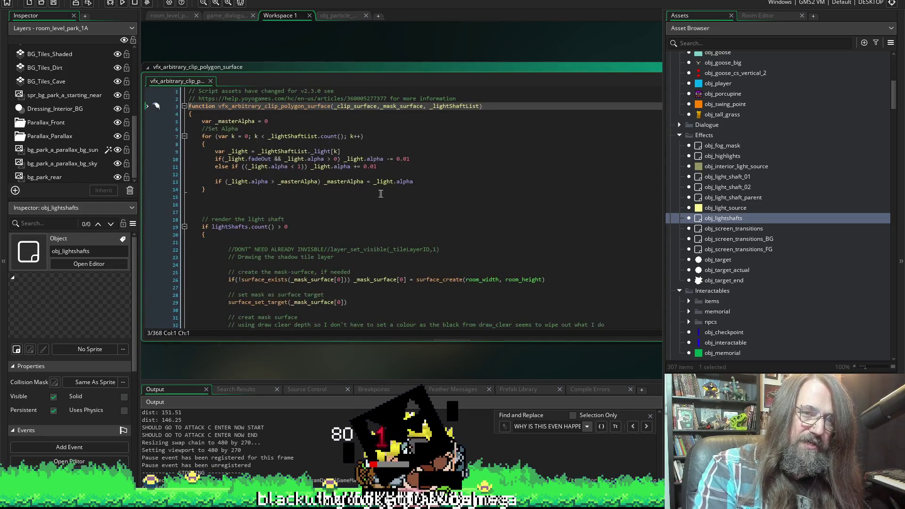
pyautogui.click(385, 174)
pyautogui.scroll(-15, 385, 175)
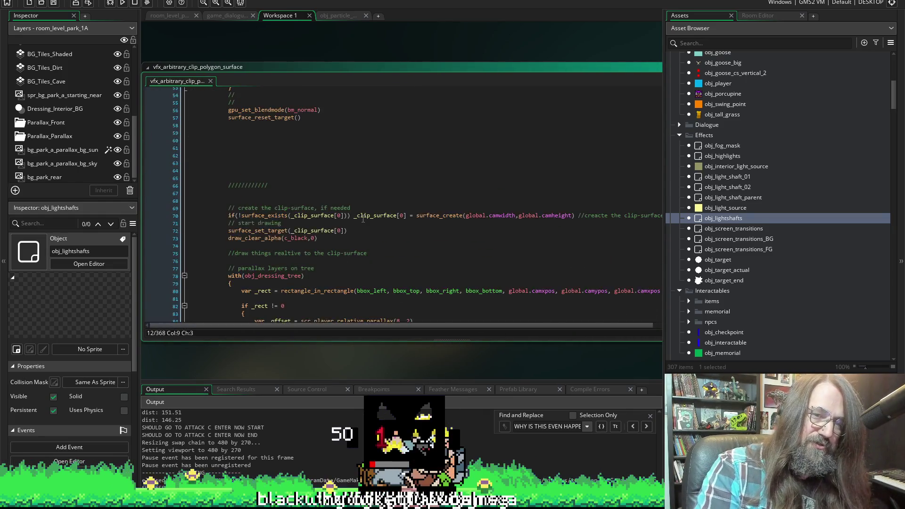
pyautogui.scroll(-3, 332, 217)
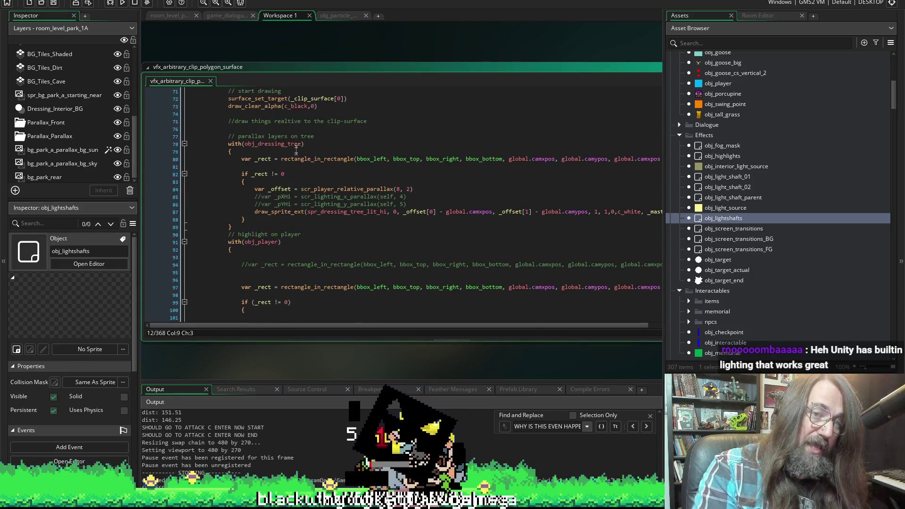
pyautogui.scroll(-14, 286, 168)
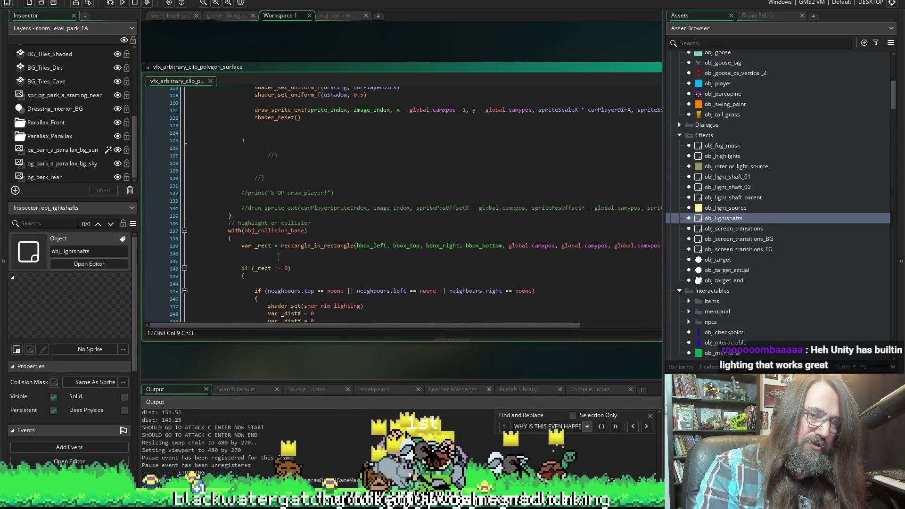
pyautogui.scroll(-13, 279, 248)
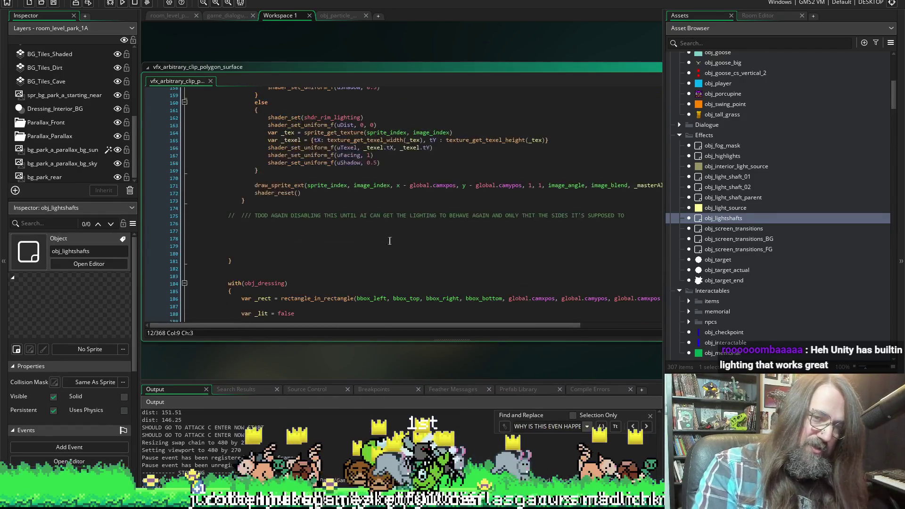
pyautogui.scroll(-7, 329, 239)
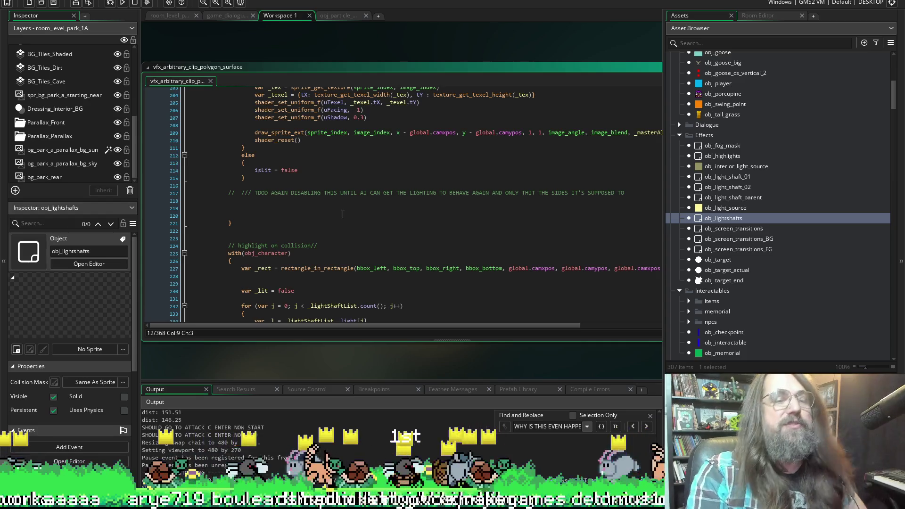
pyautogui.scroll(10, 343, 215)
pyautogui.click(55, 5)
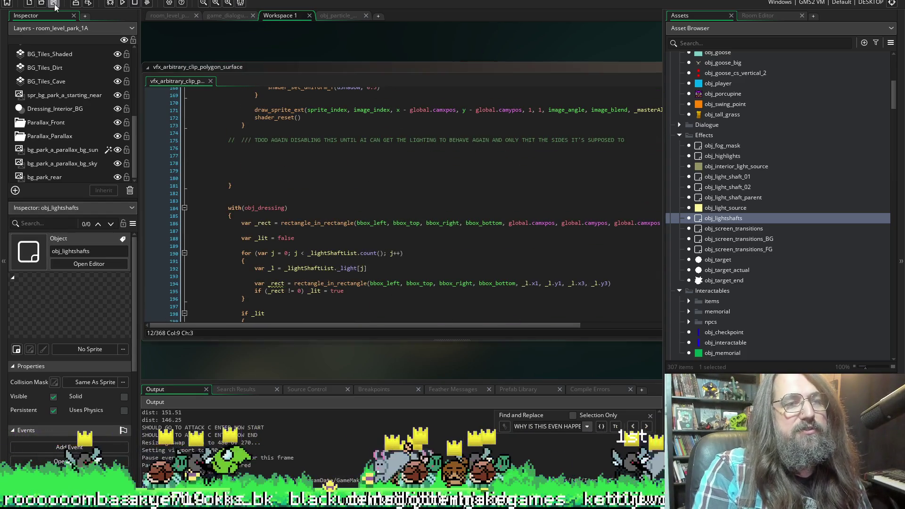
pyautogui.scroll(3, 262, 126)
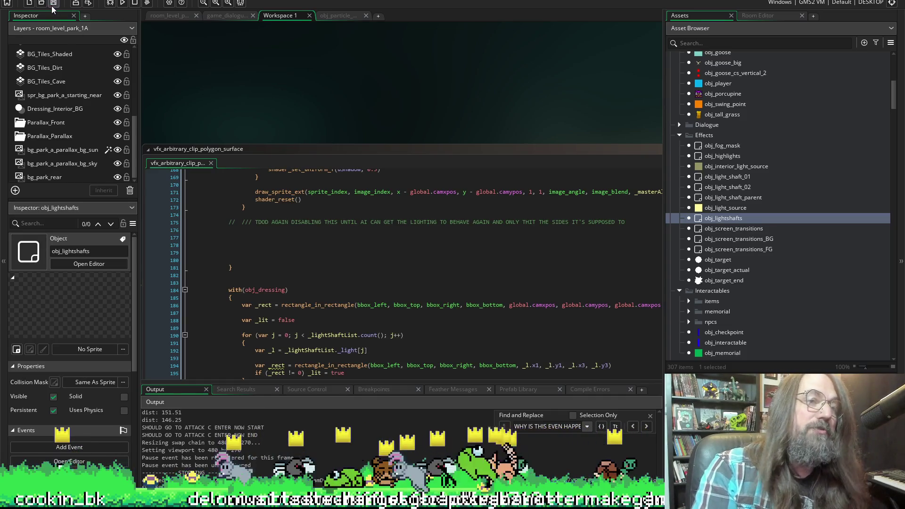
pyautogui.scroll(-3, 358, 90)
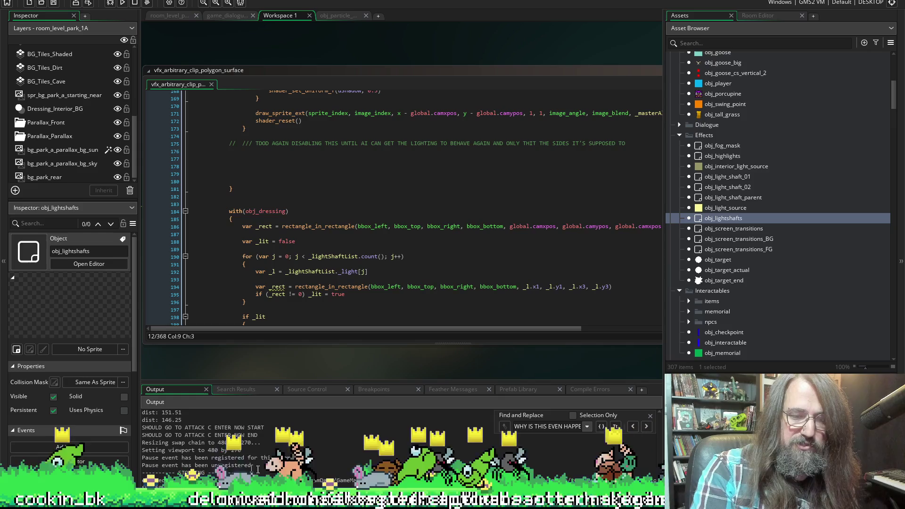